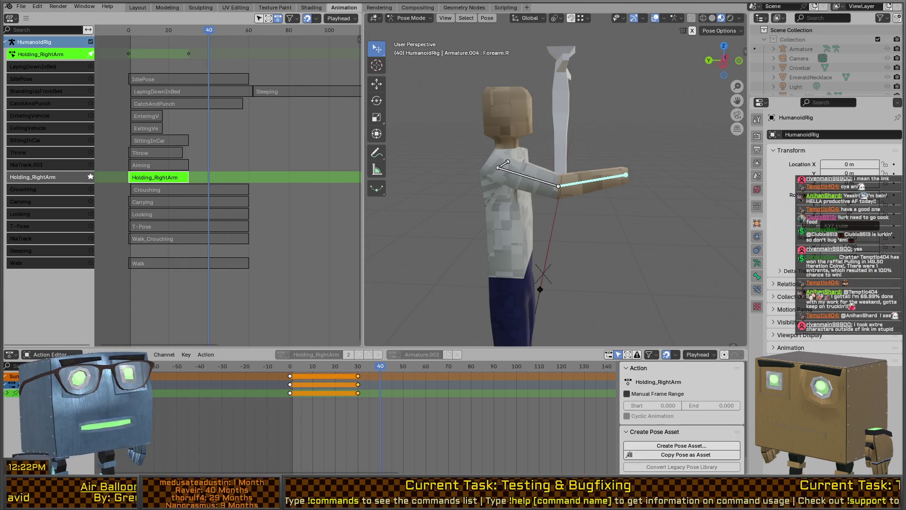
Return the rig from pose editing to Object Mode and select the character mesh
mouse_move(590, 179)
left_mouse_down()
mouse_move(572, 165)
mouse_move(610, 121)
mouse_move(590, 147)
left_mouse_up()
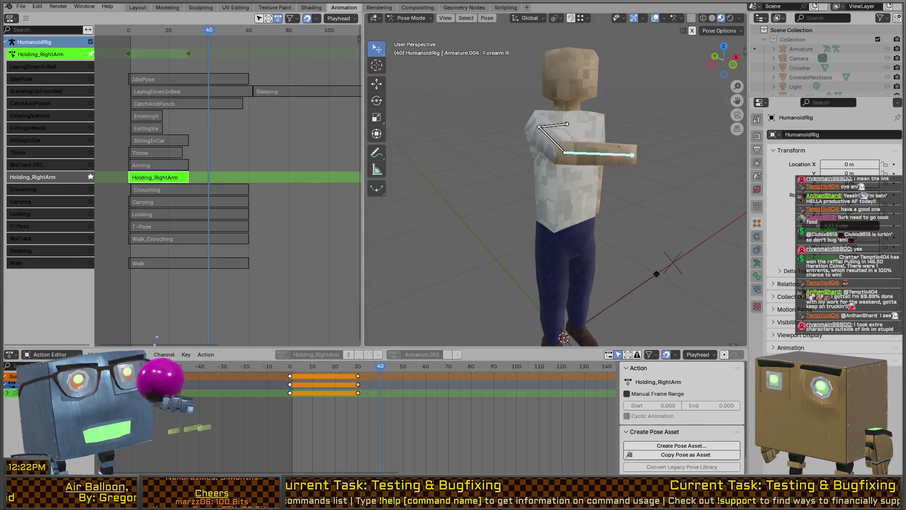
key("ctrl+Tab")
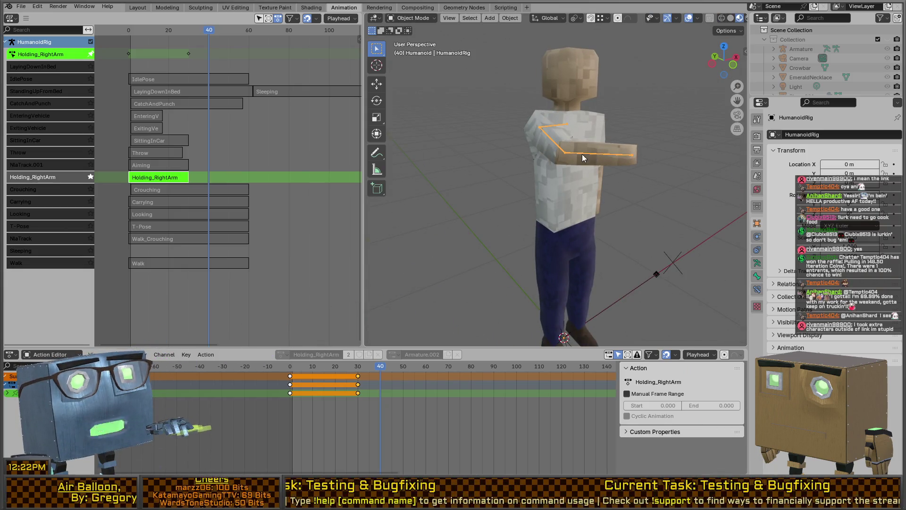
left_click(631, 146)
key("q")
key("Escape")
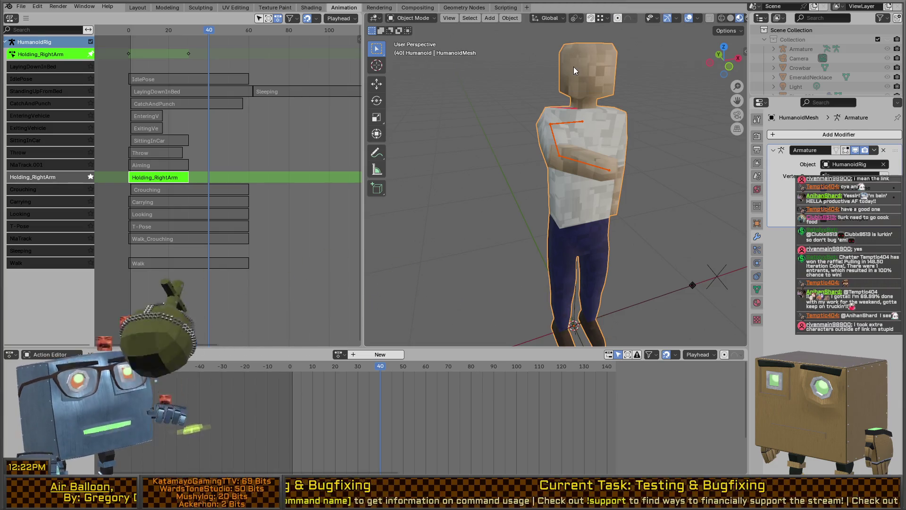
key("q")
key("Escape")
key("q")
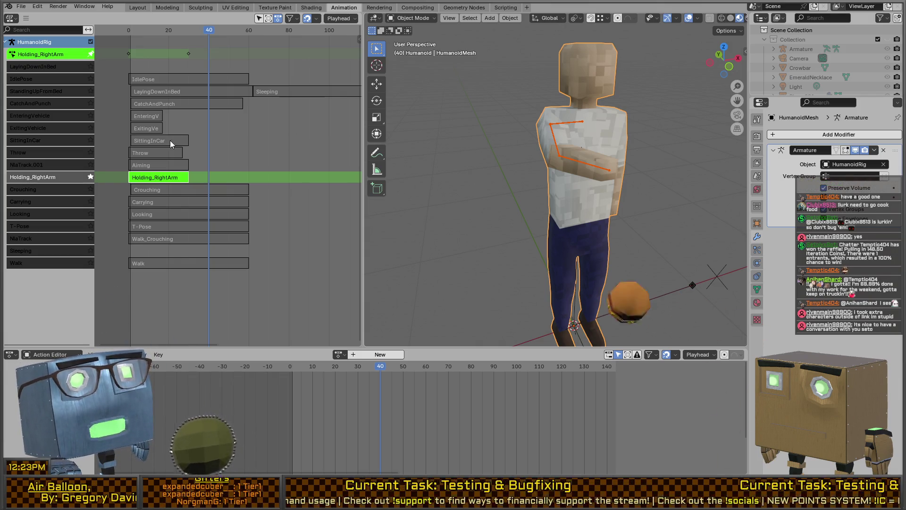
Exit tweak mode on Holding_RightArm_Swing and push it down into an NLA strip
key("Tab")
key("q")
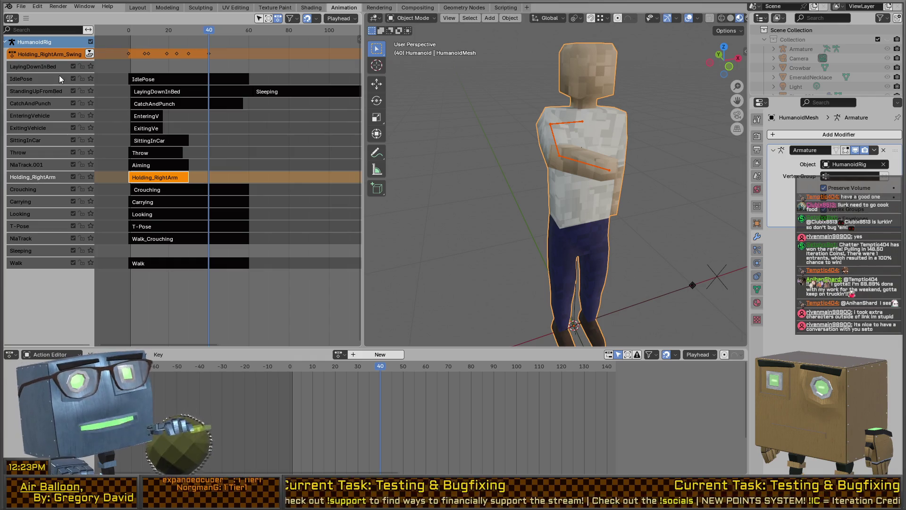
left_click(90, 54)
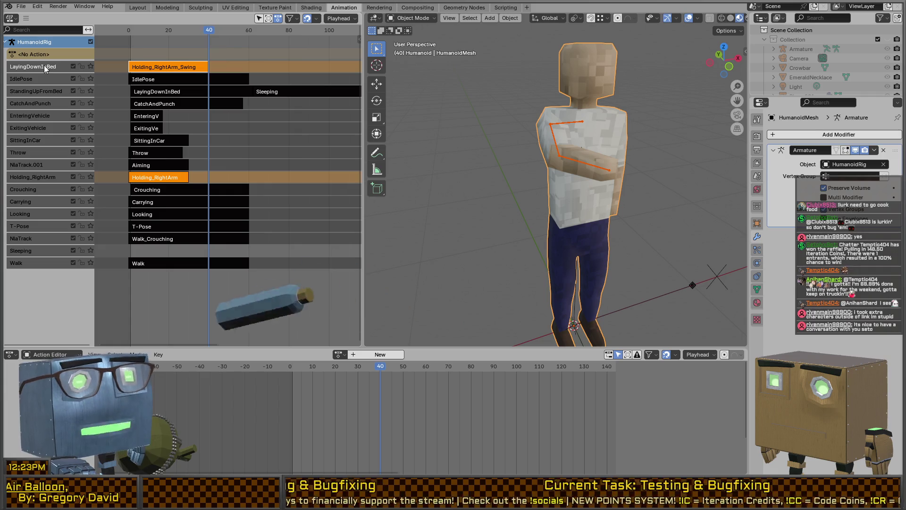
Move the new Holding_RightArm_Swing NLA track down one row, below IdlePose
key("Page_Down")
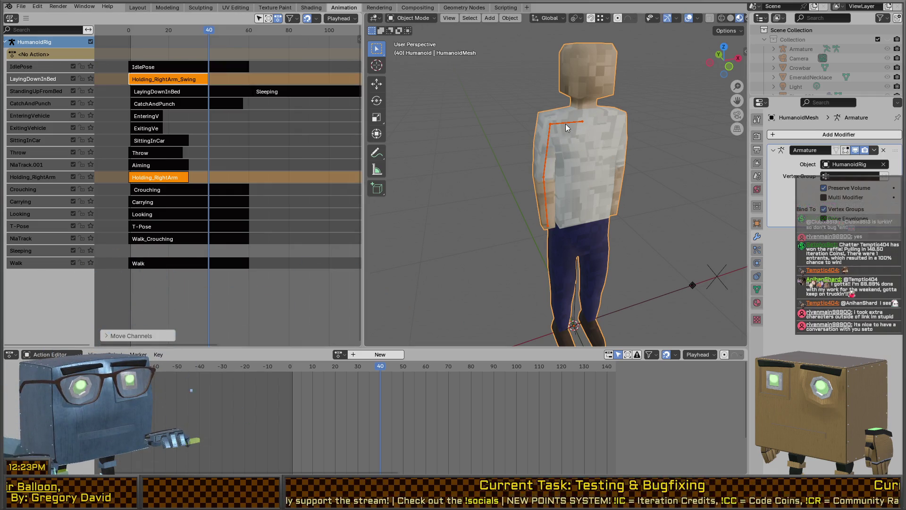
right_click(585, 110)
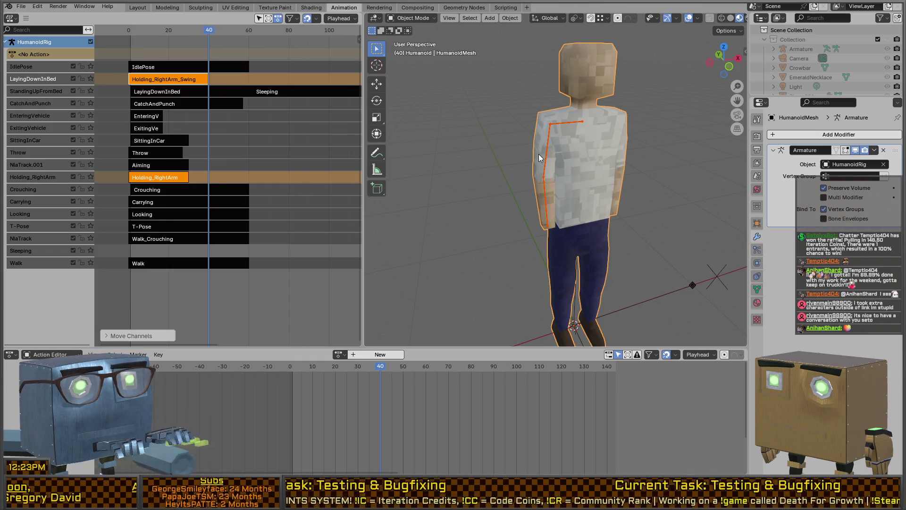
key("alt+Tab")
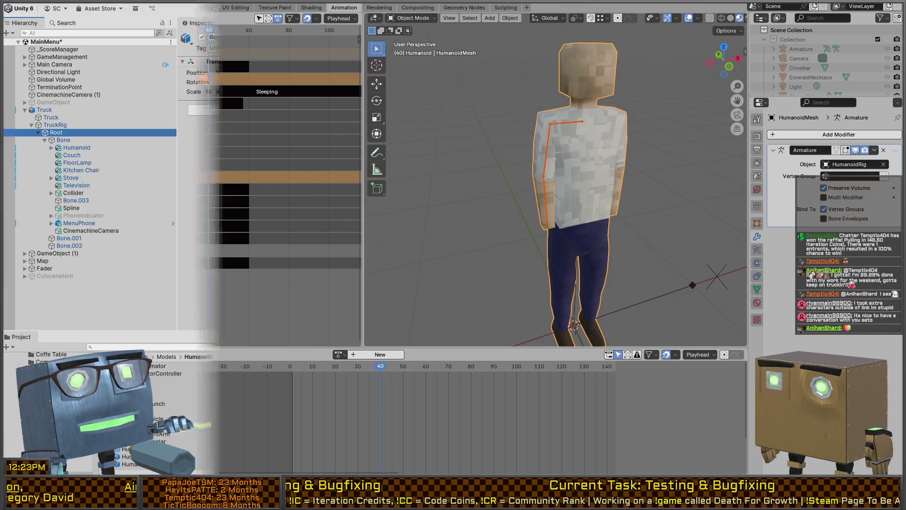
Scrub the truck animation preview to frame 3 and back to the start
mouse_move(698, 201)
left_mouse_down()
mouse_move(728, 168)
mouse_move(699, 175)
left_mouse_up()
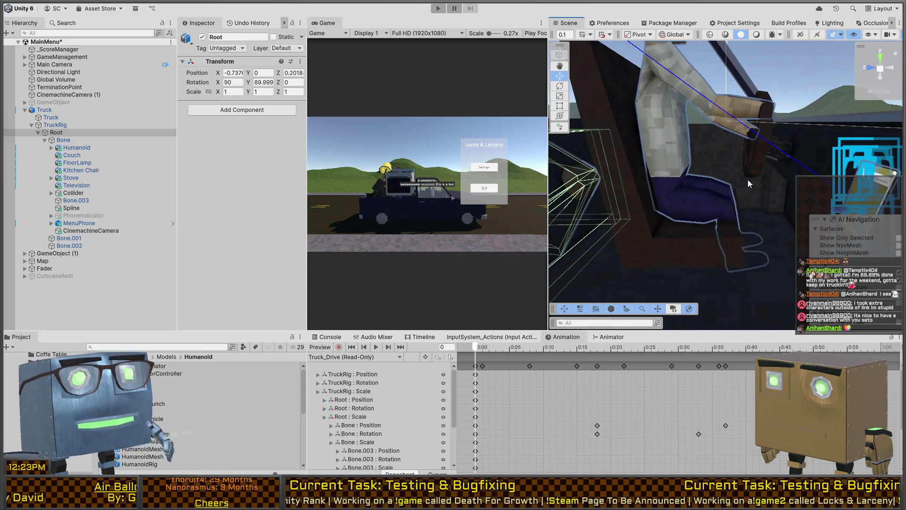
left_click_drag(476, 348, 496, 348)
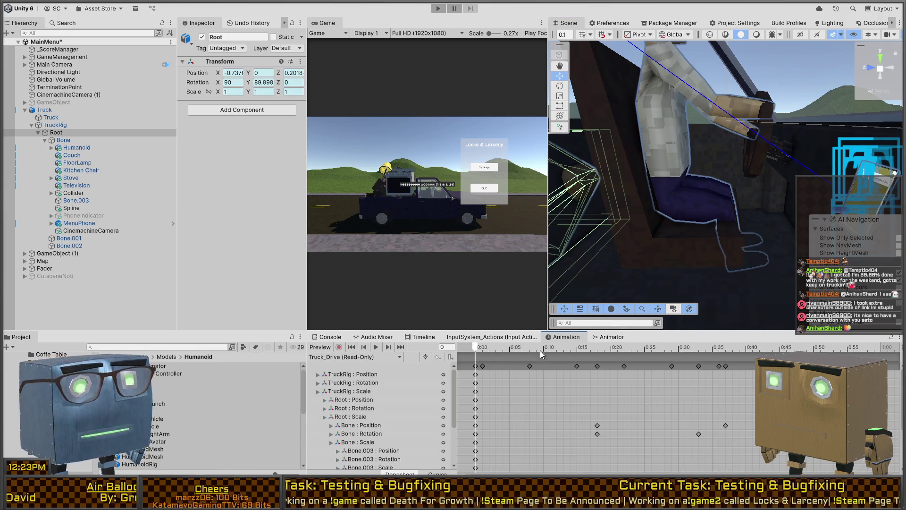
left_click_drag(438, 349, 434, 350)
left_click_drag(755, 189, 713, 200)
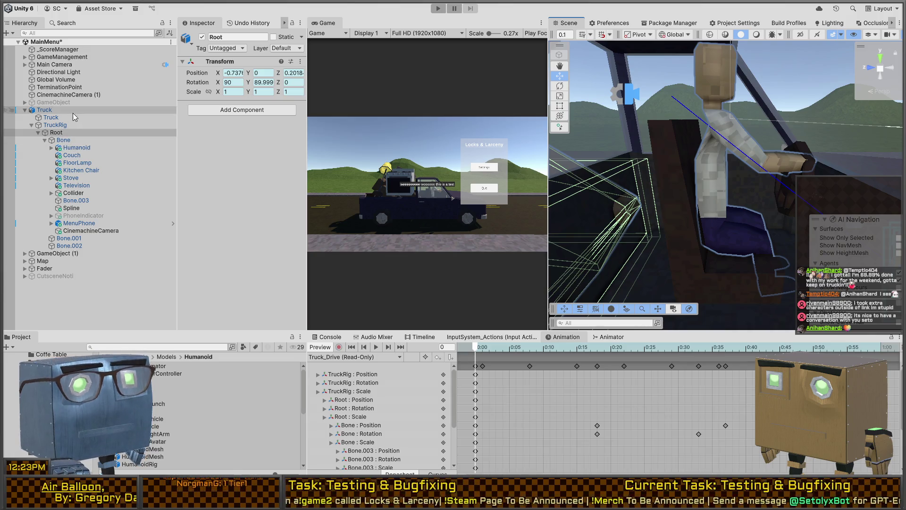
Save the MainMenu scene and select the imported Humanoid model asset
left_click(416, 142)
key("ctrl+s")
left_click(222, 381)
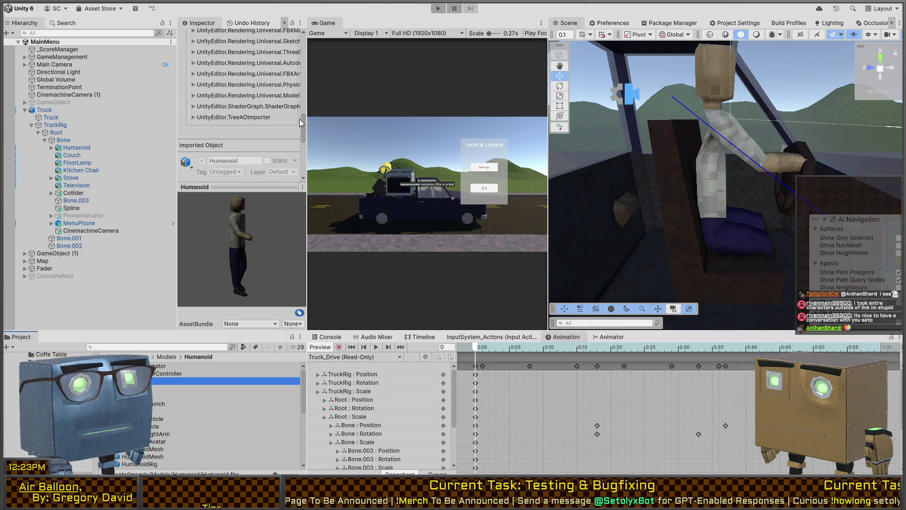
Add a Holding_RightArm_Swing clip (0.0–40.0) to the Humanoid model's animations and apply
scroll(225, 132, "up", 10)
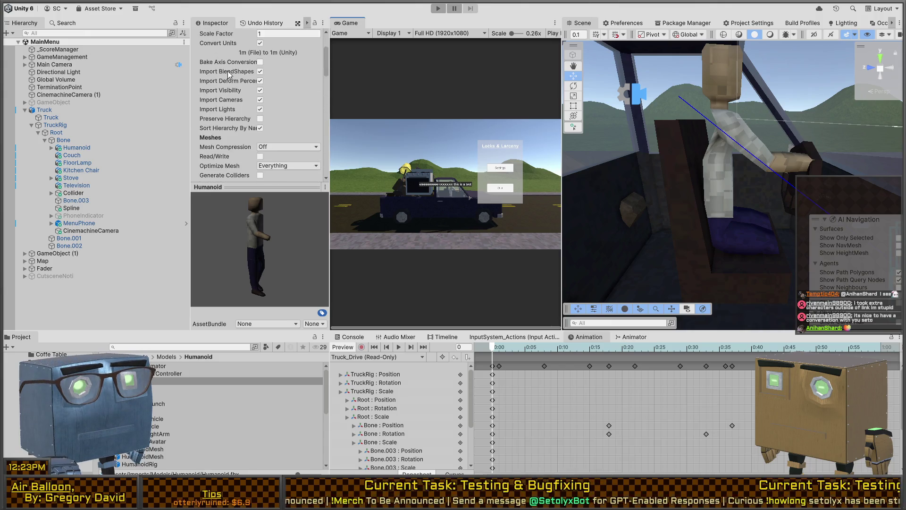
left_click(254, 66)
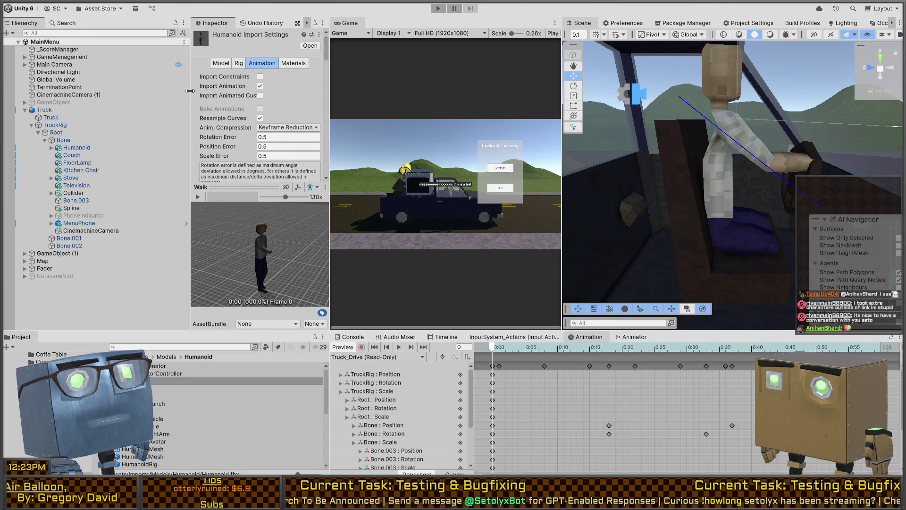
scroll(217, 99, "down", 10)
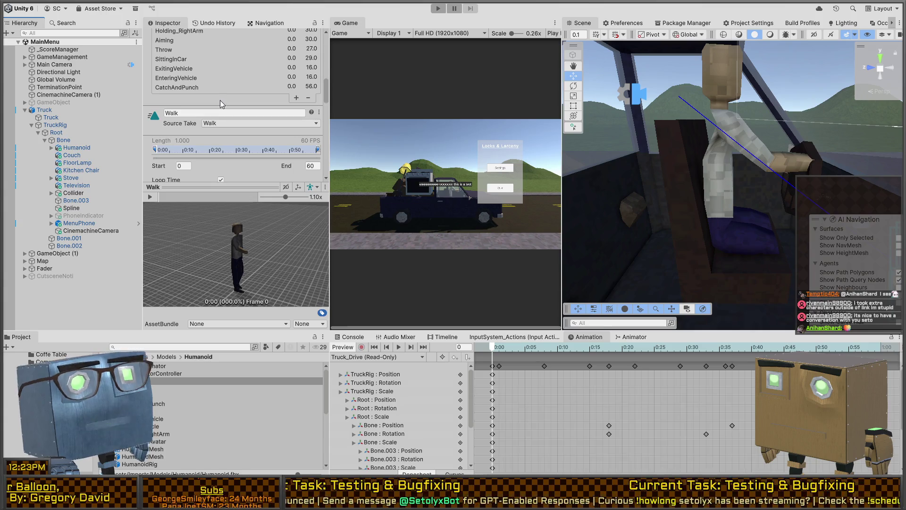
left_click(296, 124)
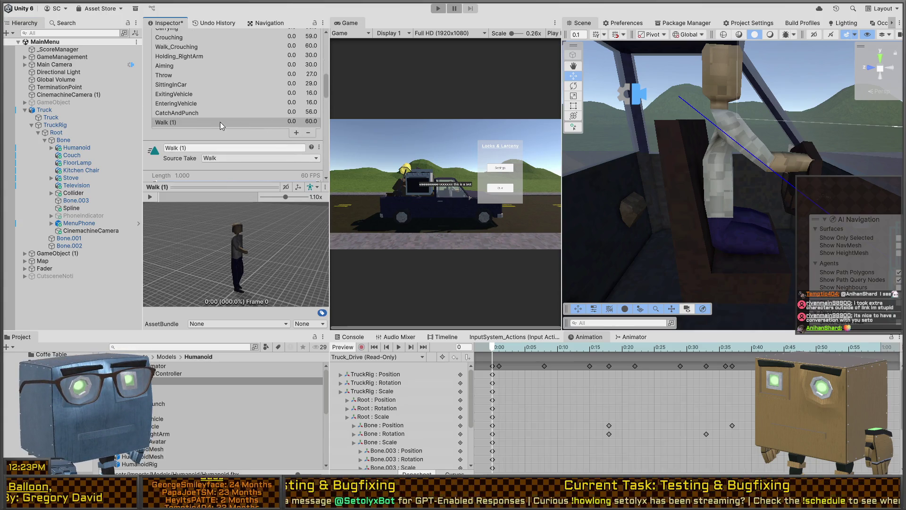
left_click(268, 337)
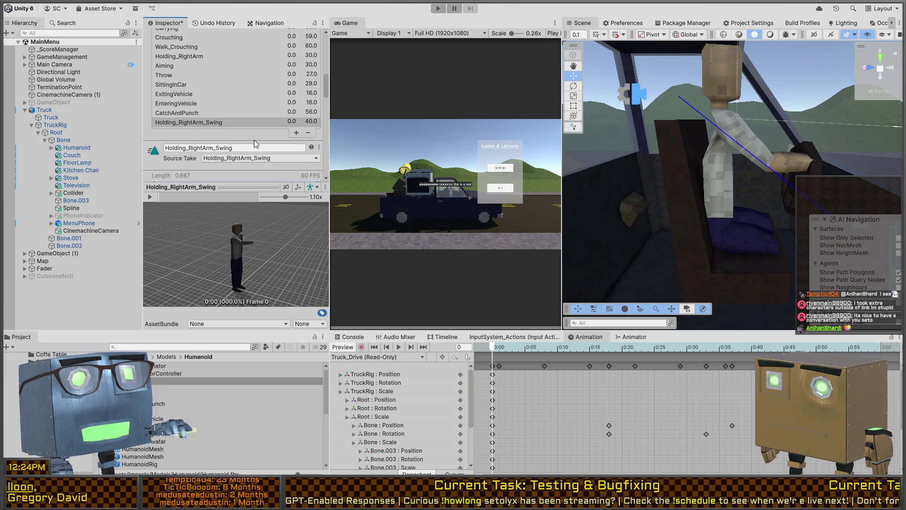
scroll(299, 88, "down", 5)
scroll(298, 88, "up", 2)
scroll(298, 88, "down", 10)
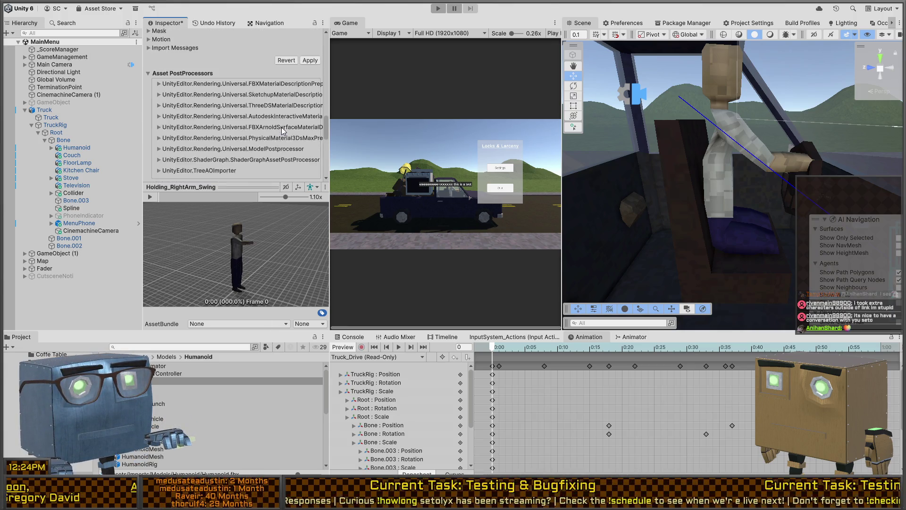
left_click(310, 60)
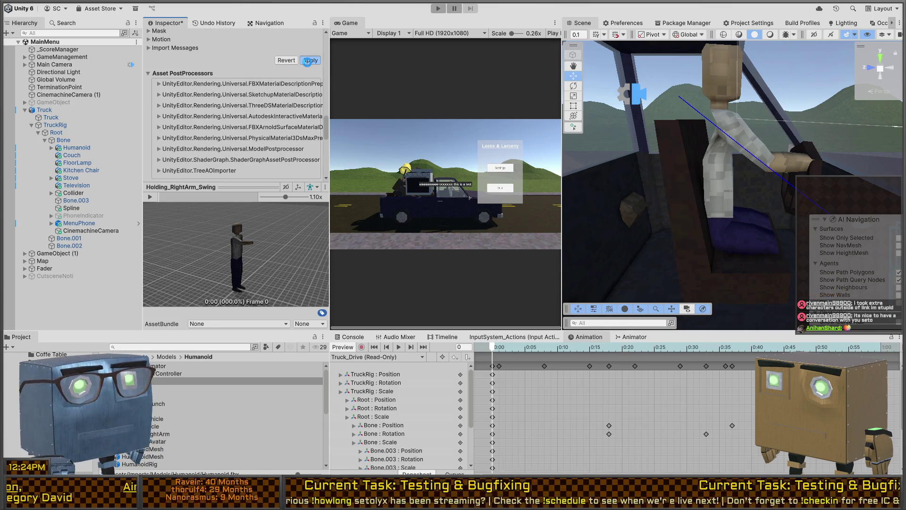
Shift the seated Humanoid driver along X to 0.243 with the Animator graph showing
left_click(640, 337)
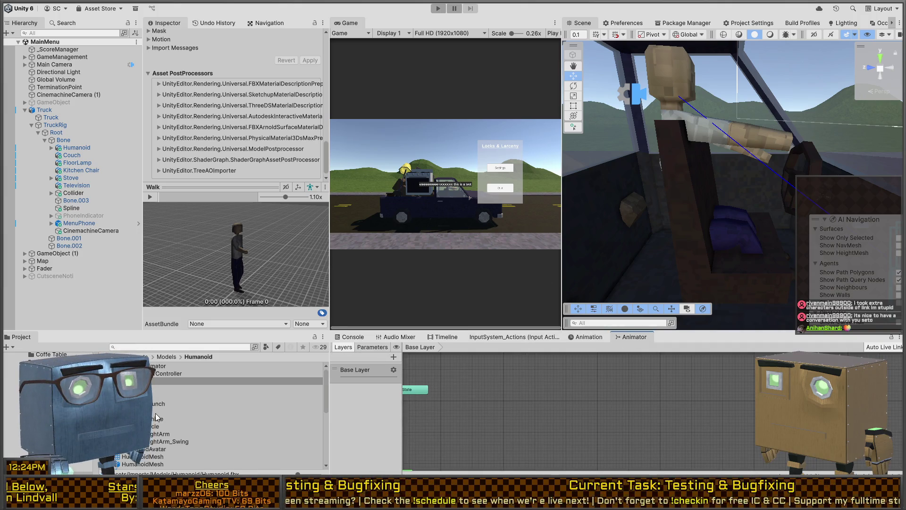
left_click(703, 121)
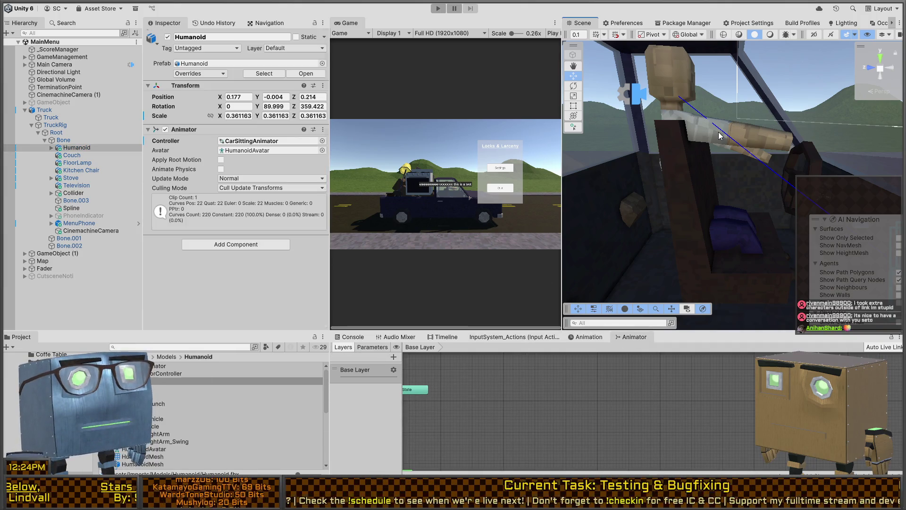
mouse_move(718, 303)
left_mouse_down()
mouse_move(735, 299)
mouse_move(713, 183)
mouse_move(760, 179)
mouse_move(729, 187)
left_mouse_up()
left_click(769, 211)
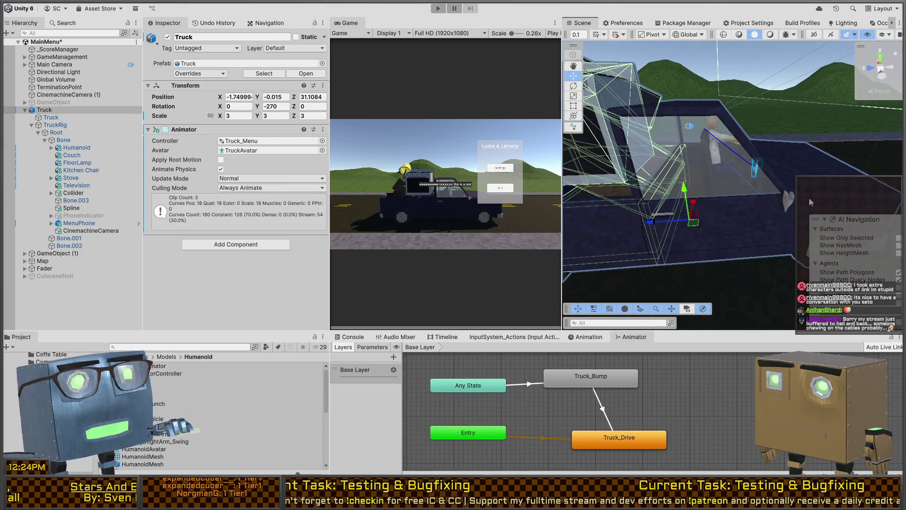
mouse_move(812, 197)
left_mouse_down()
mouse_move(687, 174)
mouse_move(777, 183)
mouse_move(708, 236)
left_mouse_up()
left_click(704, 238)
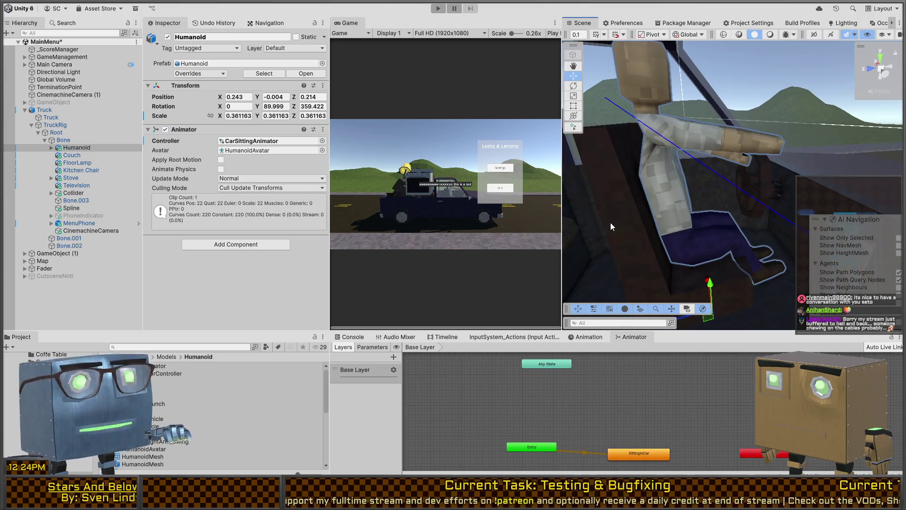
Enter a scale of 0.3 on the Humanoid's X, Y and Z axes
left_click(239, 116)
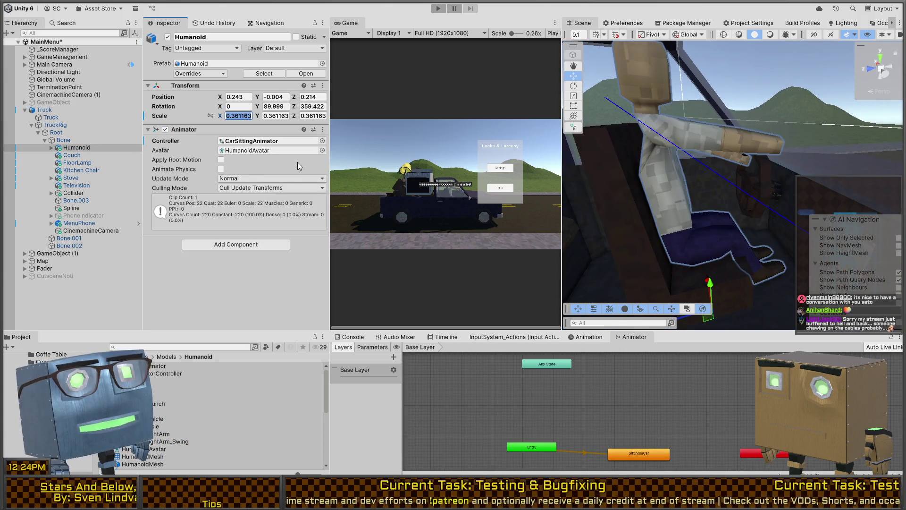
type("0.3")
key("Tab")
key("Tab")
type("3.")
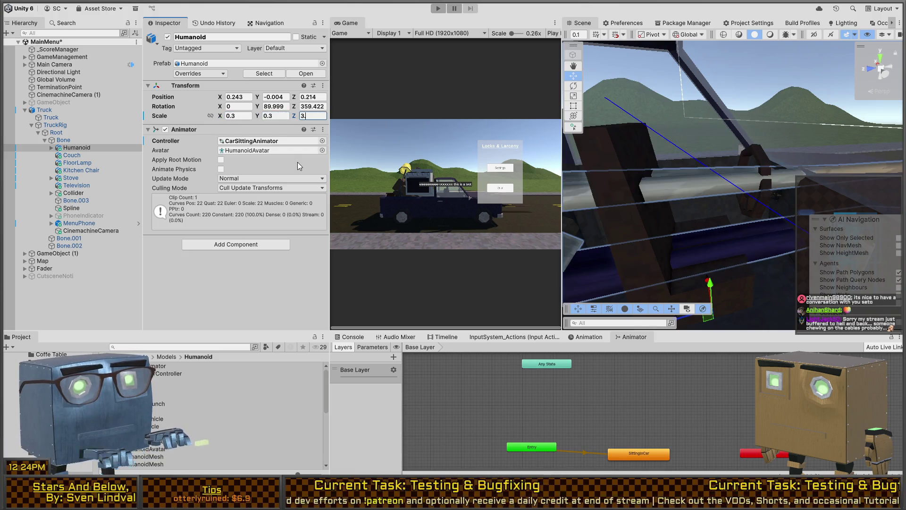
key("BackSpace")
key("BackSpace")
type(".3")
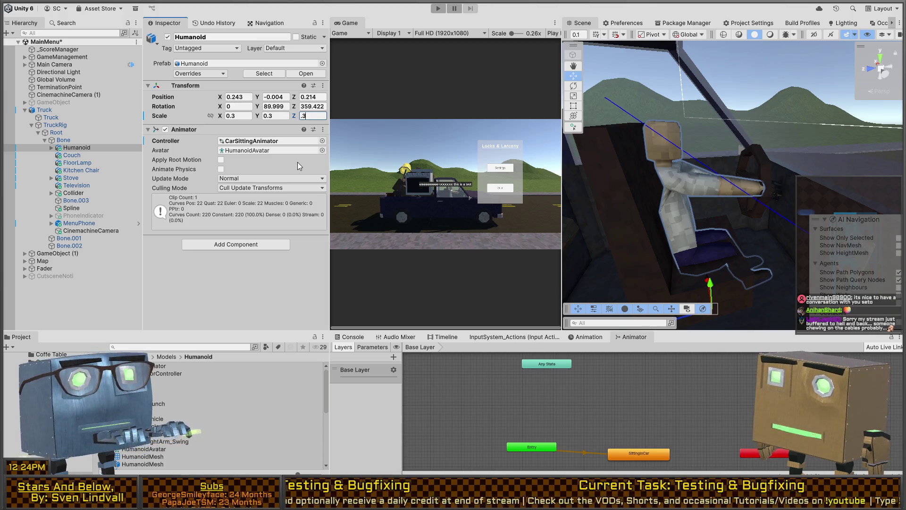
key("shift+Tab")
key("shift+Tab")
Change all three Humanoid scale axes to 1, undoing a move to scene root
type("1")
key("Tab")
type("1")
key("Tab")
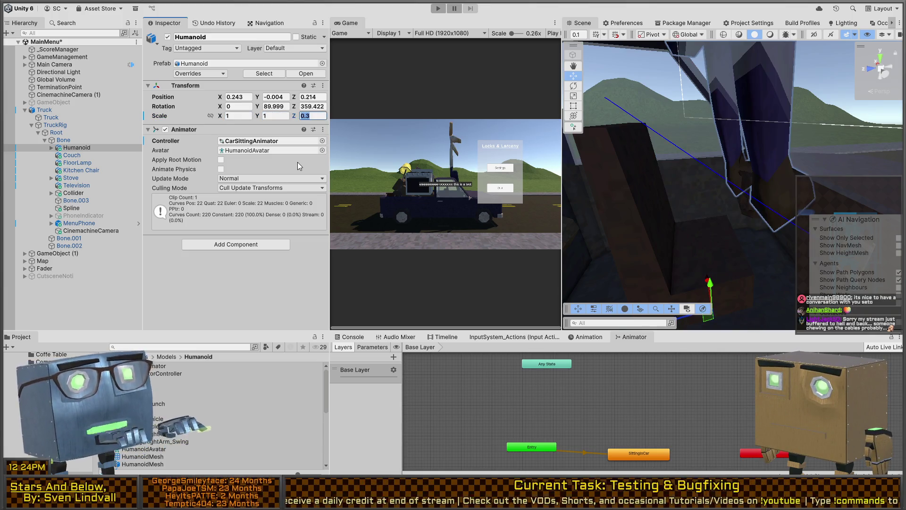
type("1")
mouse_move(106, 149)
left_mouse_down()
mouse_move(38, 107)
mouse_move(74, 160)
mouse_move(73, 152)
left_mouse_up()
key("ctrl+z")
Drag Humanoid back under Bone and check it sits in the seat at about 0.333 scale
mouse_move(691, 157)
left_mouse_down()
mouse_move(699, 186)
mouse_move(701, 165)
left_mouse_up()
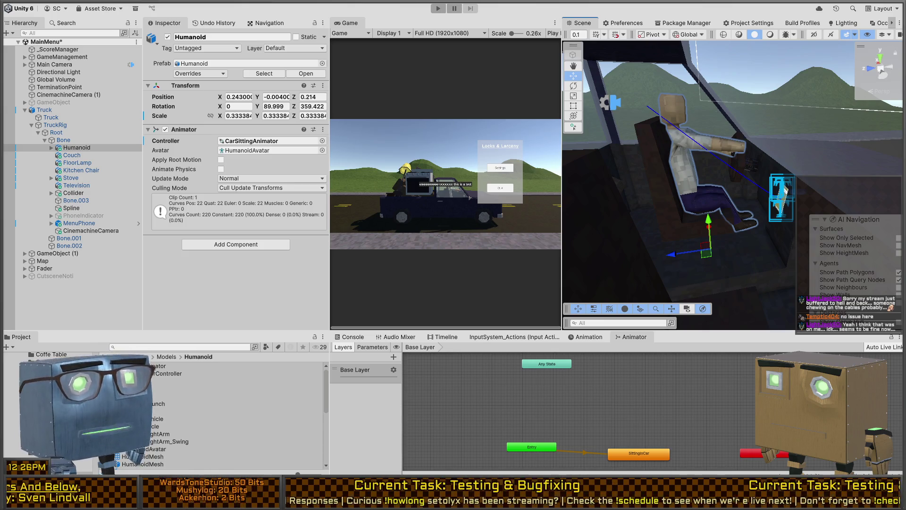
mouse_move(737, 127)
left_mouse_down()
mouse_move(709, 126)
mouse_move(635, 192)
left_mouse_up()
scroll(635, 193, "up", 3)
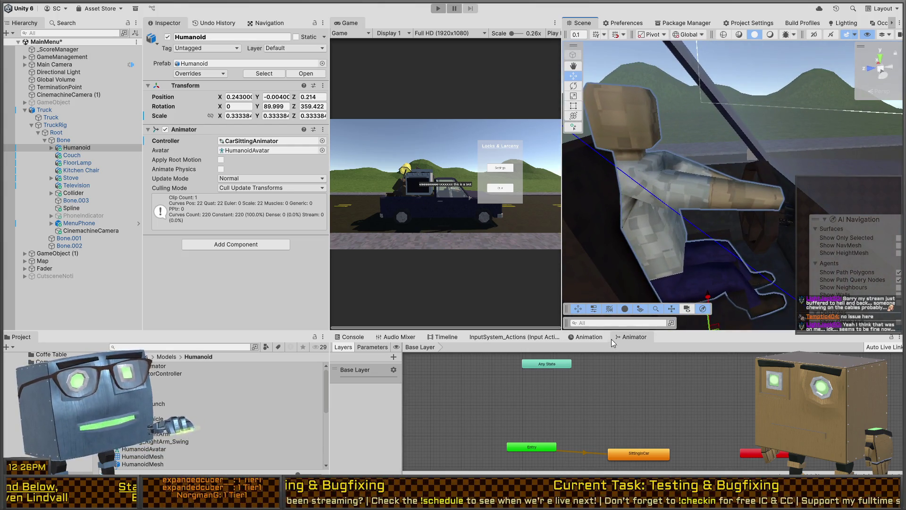
Select GuardAnimatorController, then HumanoidAnimatorController to show its Looking, Walk and Sleeping states
left_click(158, 374)
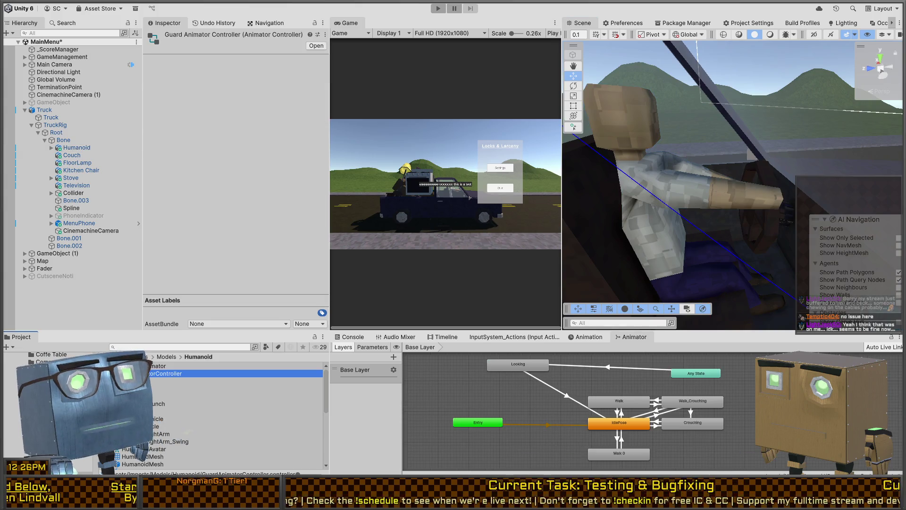
scroll(156, 381, "down", 5)
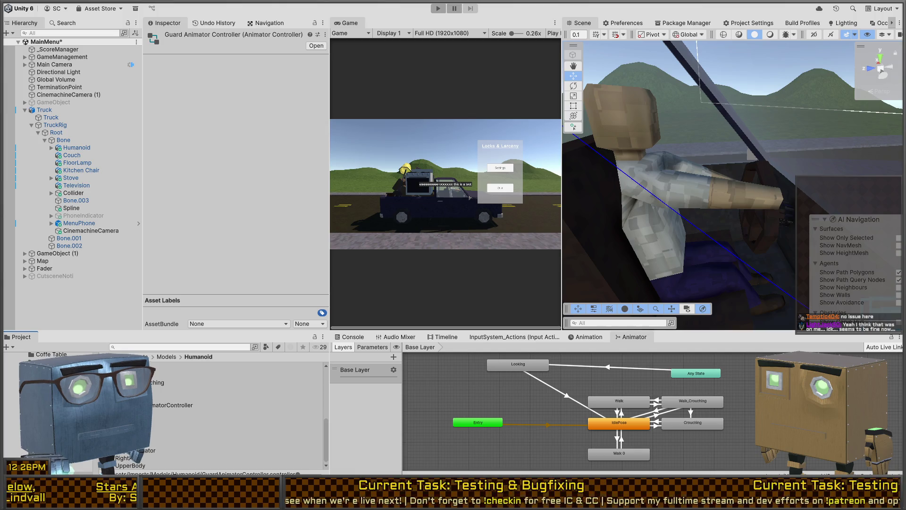
left_click(189, 406)
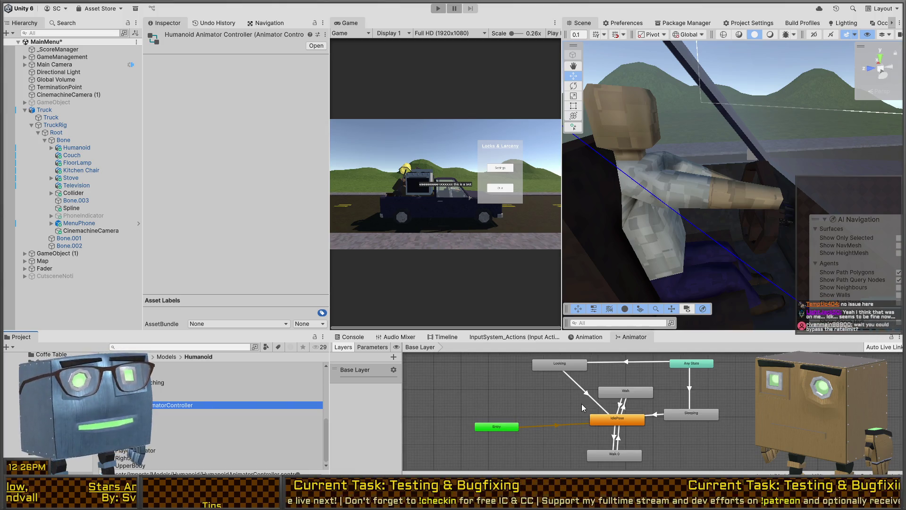
scroll(152, 399, "up", 3)
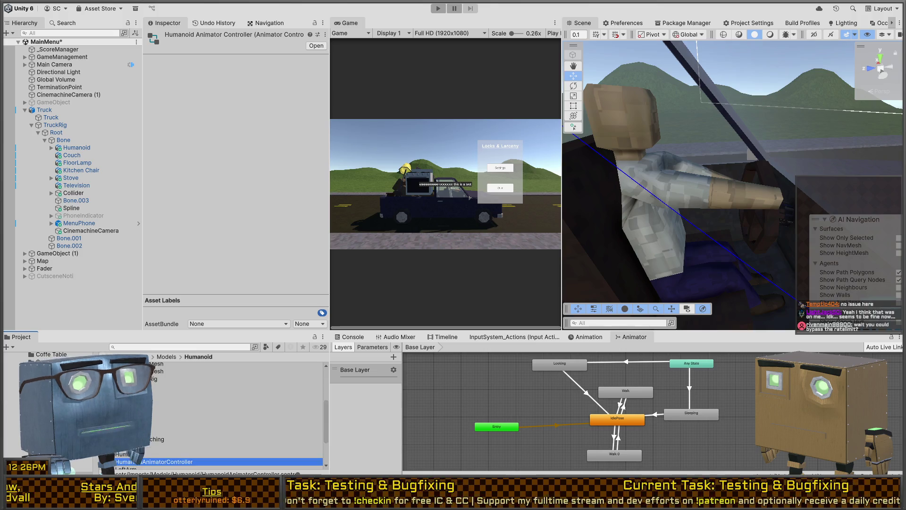
scroll(163, 410, "up", 2)
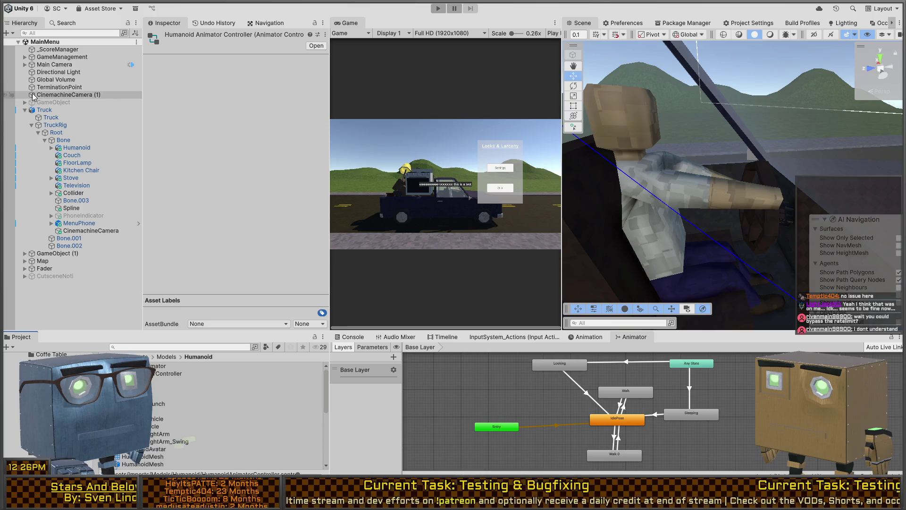
Inspect Main Camera, GameManagement, _ScoreManager, Global Volume, lighting and camera objects
left_click(56, 65)
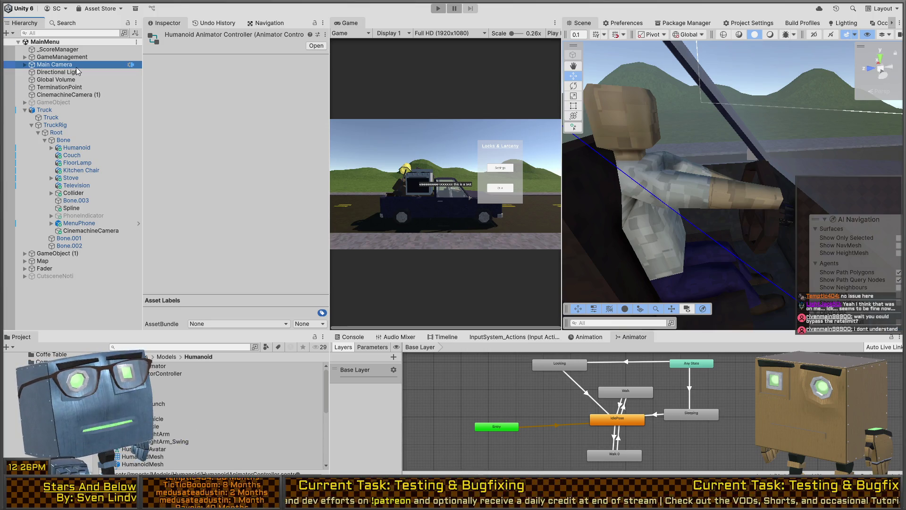
left_click(62, 58)
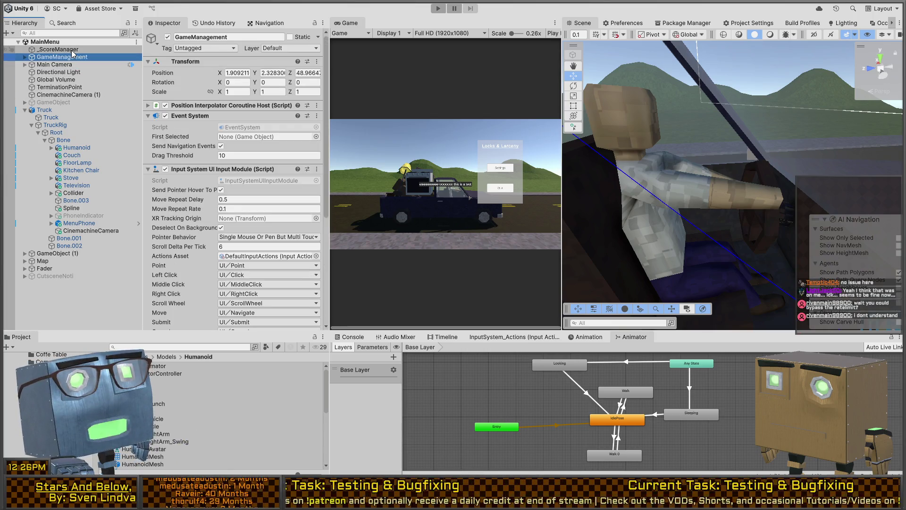
left_click(71, 50)
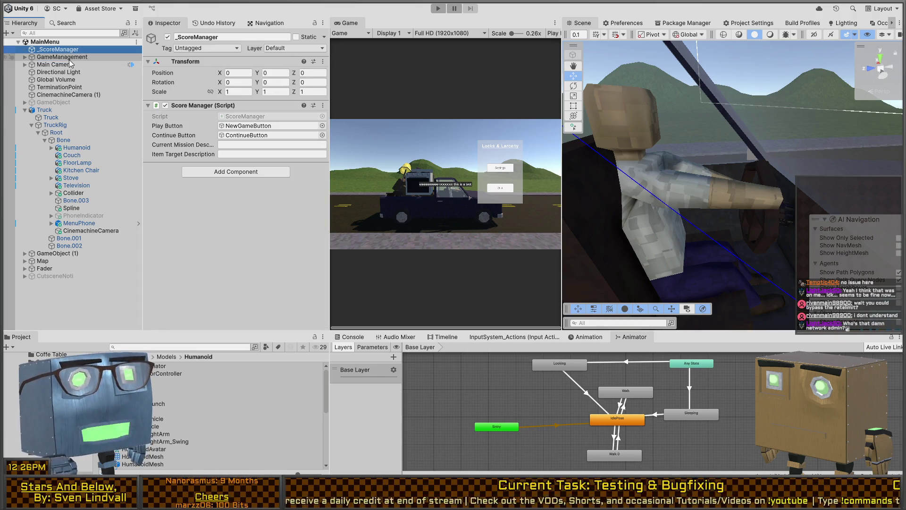
left_click(62, 79)
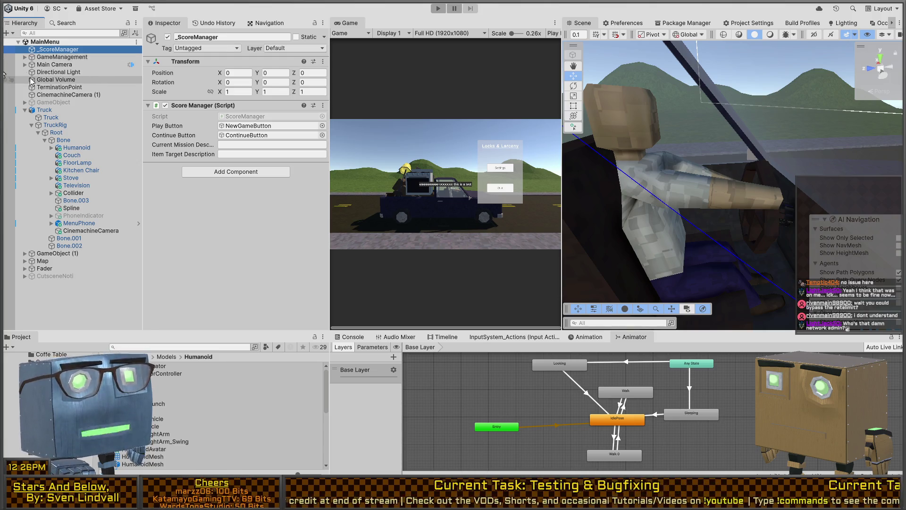
left_click(63, 74)
left_click(59, 79)
left_click(55, 87)
left_click(48, 102)
left_click(52, 95)
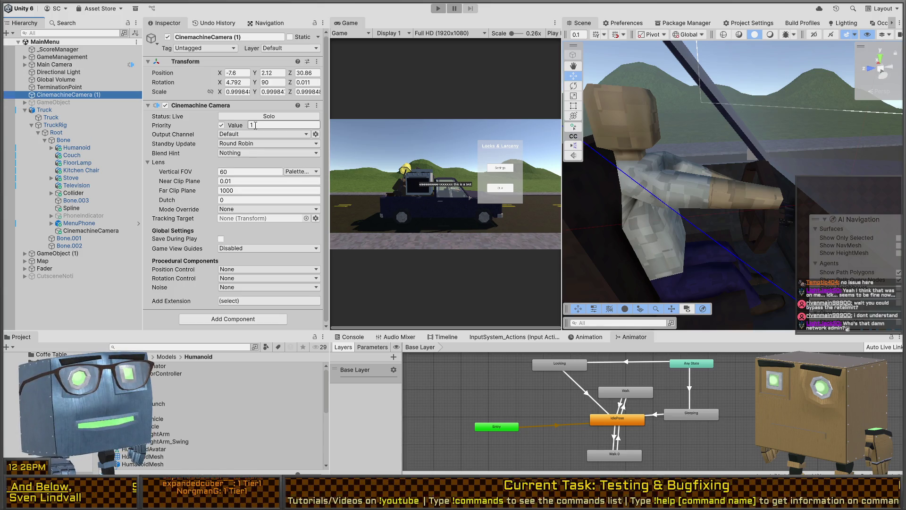
Inspect Truck, TruckRig, Root and GameObject (1), then open the Assets/Scenes/Chapters folder
left_click(45, 110)
left_click(54, 125)
left_click(54, 132)
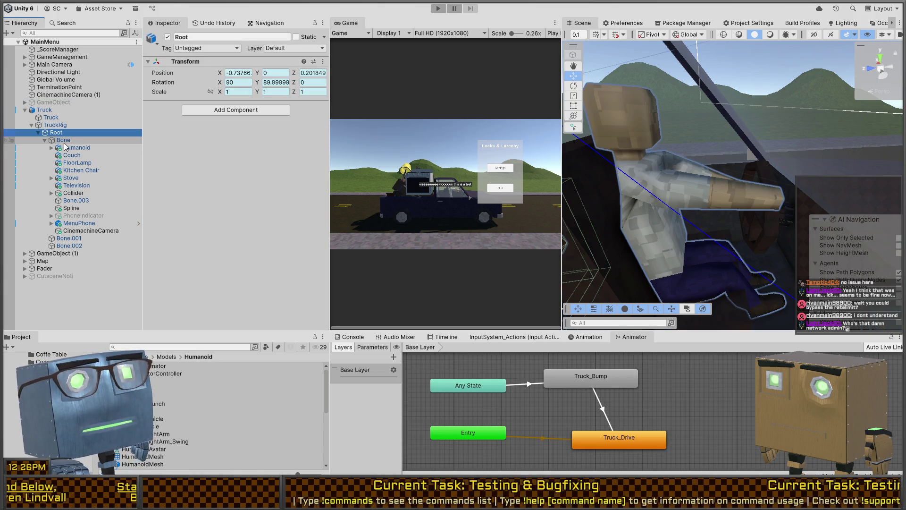
left_click(43, 255)
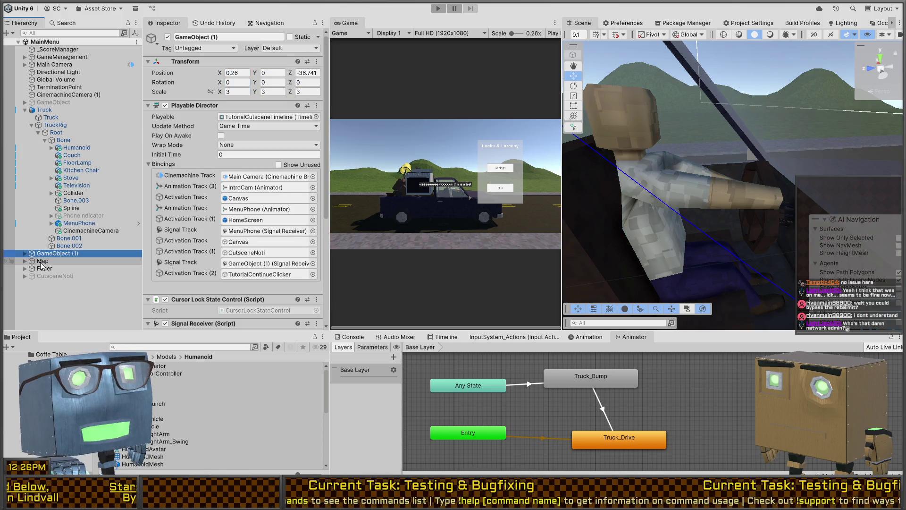
scroll(188, 226, "down", 5)
scroll(188, 225, "down", 3)
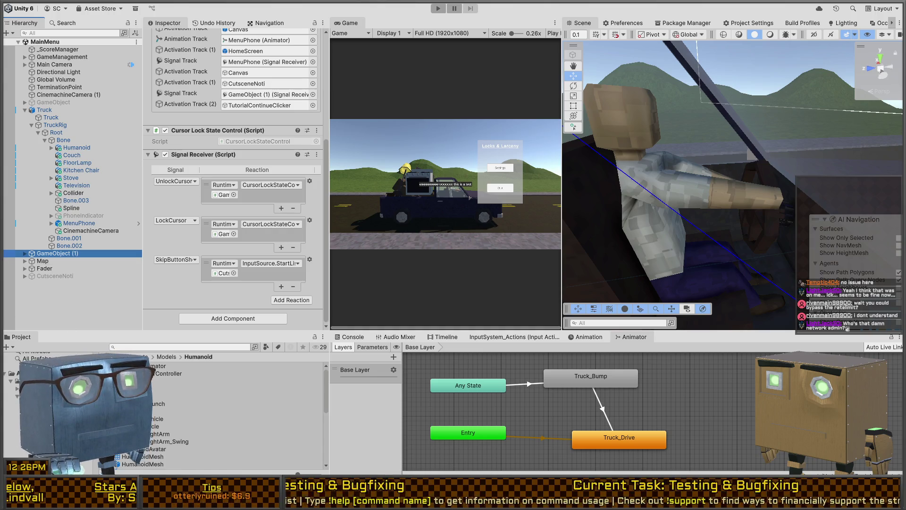
left_click(19, 371)
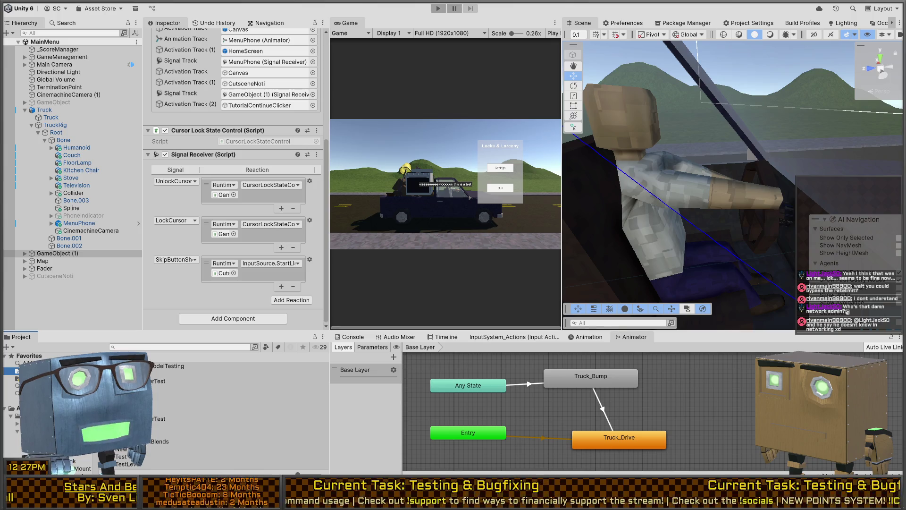
double_click(132, 404)
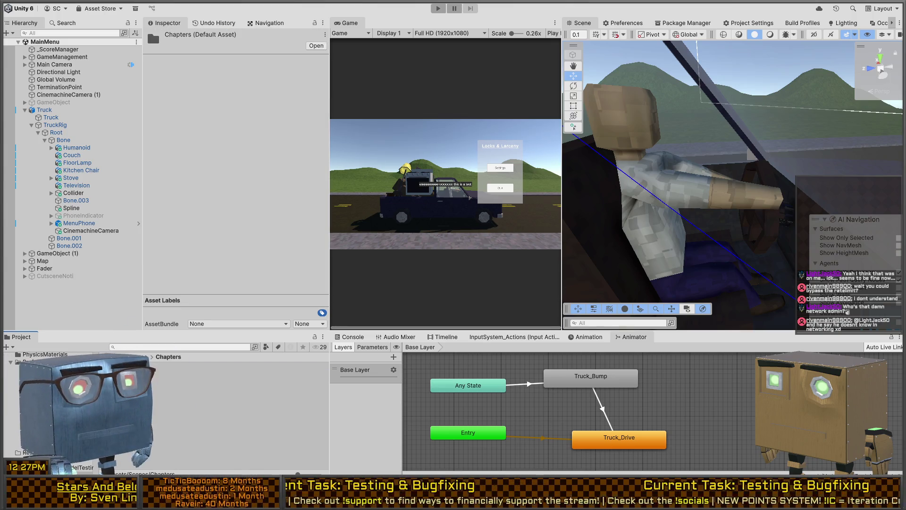
Open the Mission 1 Remake scene from the Prologue folder
left_click(705, 189)
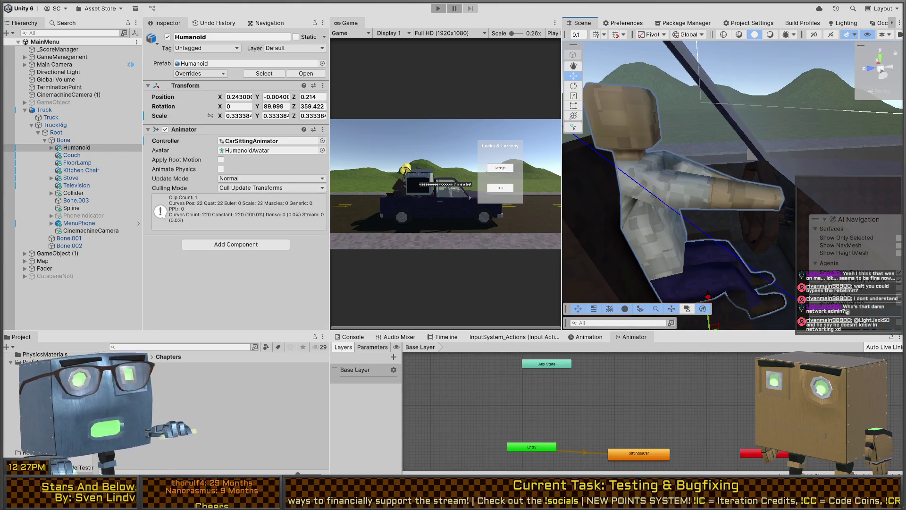
left_click(132, 366)
double_click(132, 365)
left_click(132, 381)
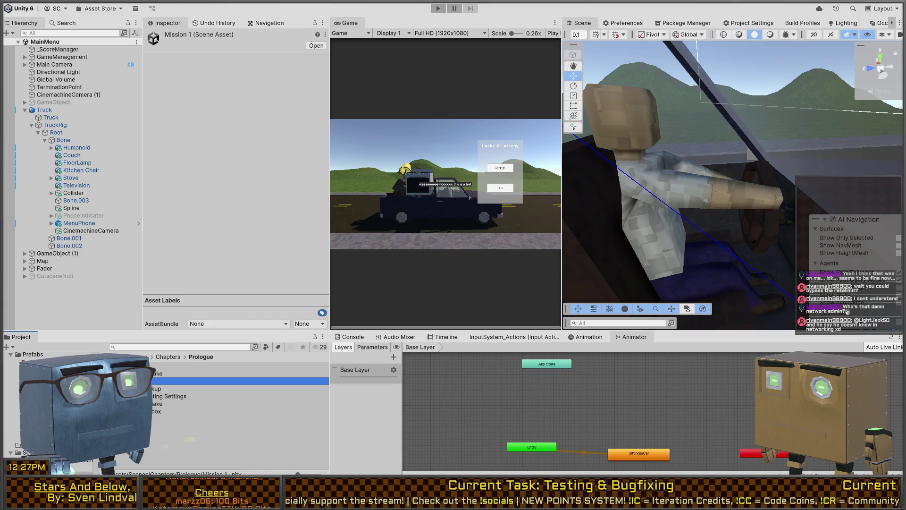
double_click(132, 403)
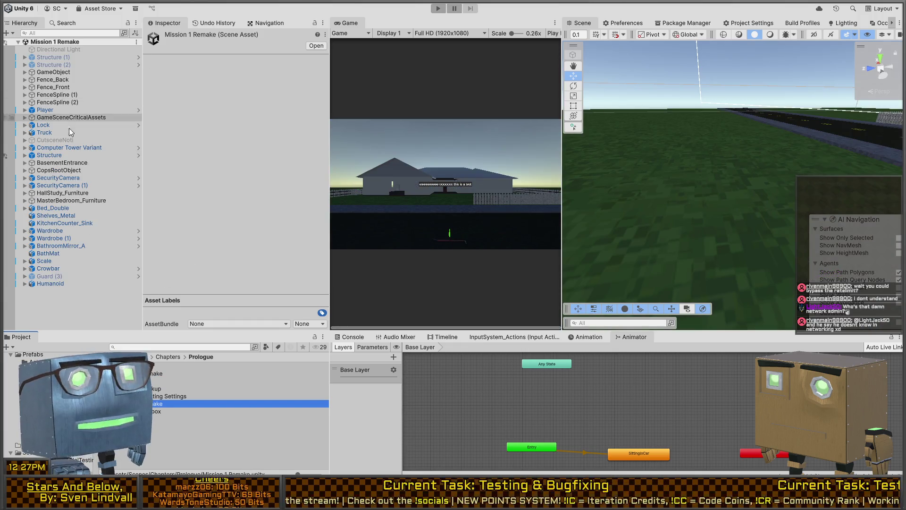
Focus the view on the Player and select the Humanoid seated in the car
left_click(52, 110)
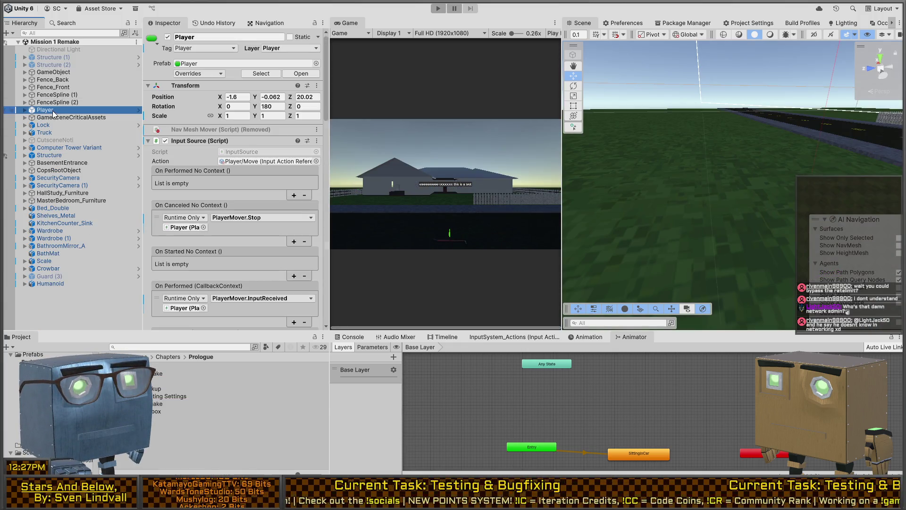
right_click(634, 187)
key("f")
left_click_drag(861, 145, 775, 171)
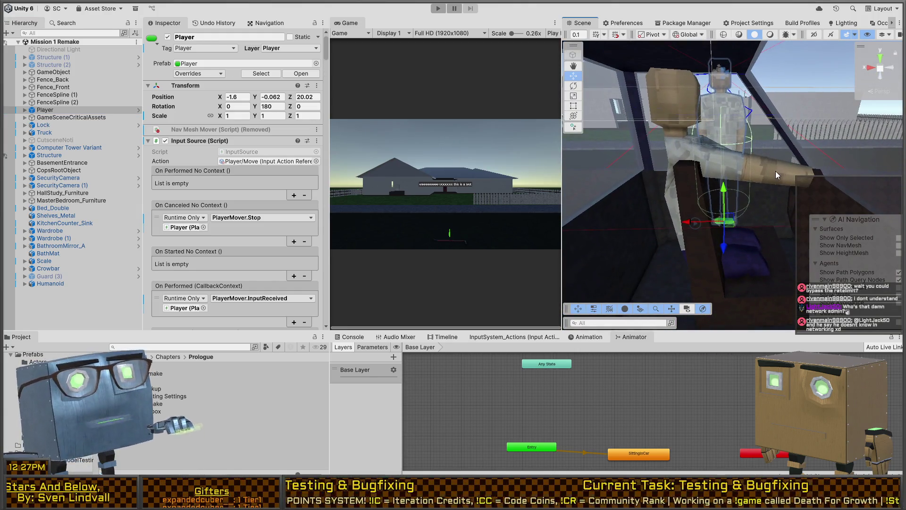
left_click(775, 171)
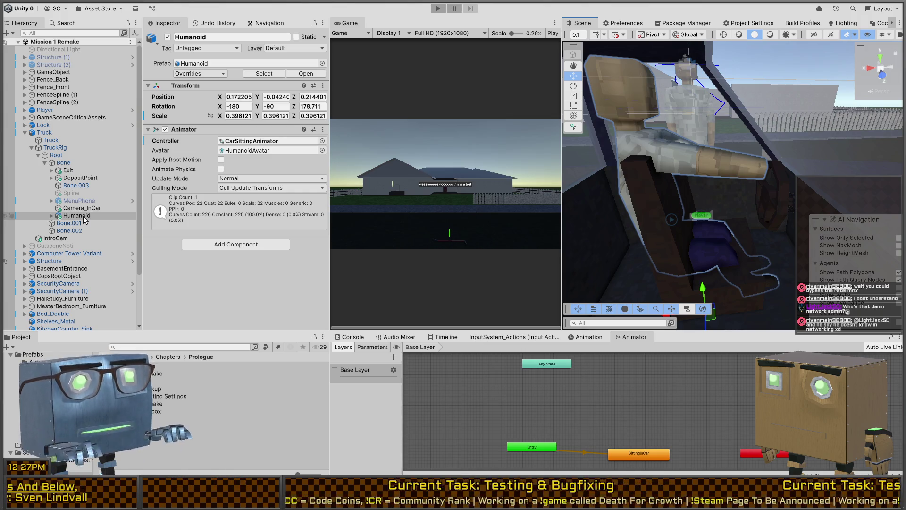
left_click(69, 201)
left_click(64, 216)
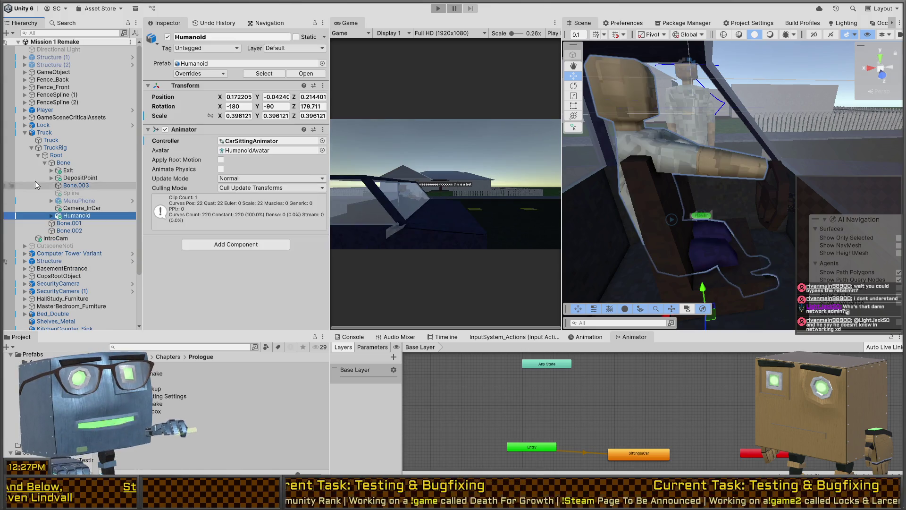
Move Humanoid to scene root, set its scale to 1, and return it under Bone
left_click_drag(66, 217, 47, 129)
left_click(238, 114)
type("1")
left_click(47, 134)
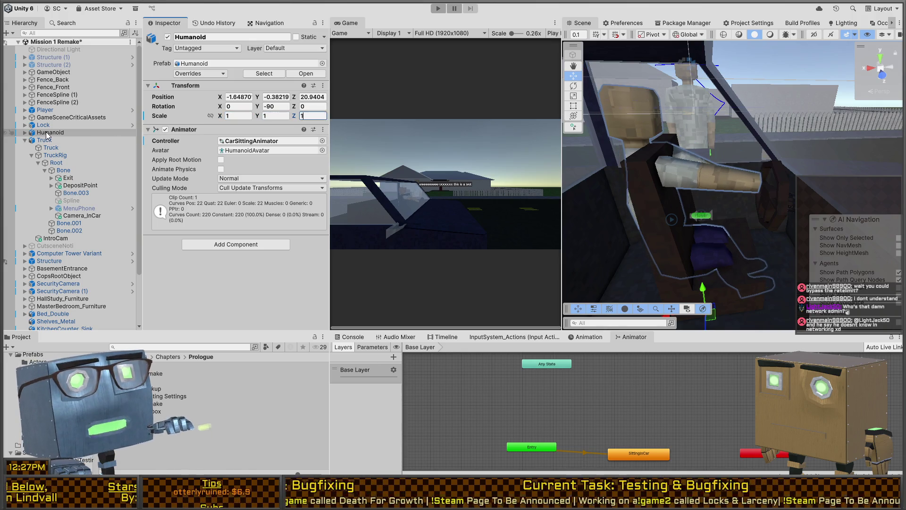
mouse_move(47, 133)
left_mouse_down()
mouse_move(73, 239)
mouse_move(66, 170)
left_mouse_up()
mouse_move(712, 228)
left_mouse_down()
mouse_move(712, 280)
mouse_move(762, 258)
mouse_move(698, 259)
mouse_move(732, 268)
mouse_move(702, 164)
mouse_move(674, 243)
mouse_move(682, 236)
mouse_move(660, 154)
mouse_move(756, 79)
mouse_move(675, 106)
left_mouse_up()
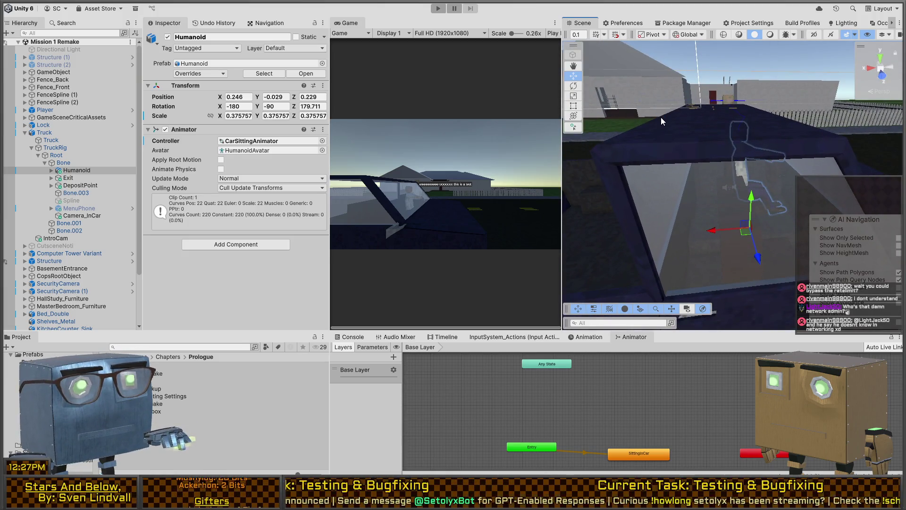
Orbit the Scene view to check the Humanoid in the truck from low, high and roadside angles
left_click_drag(653, 158, 700, 157)
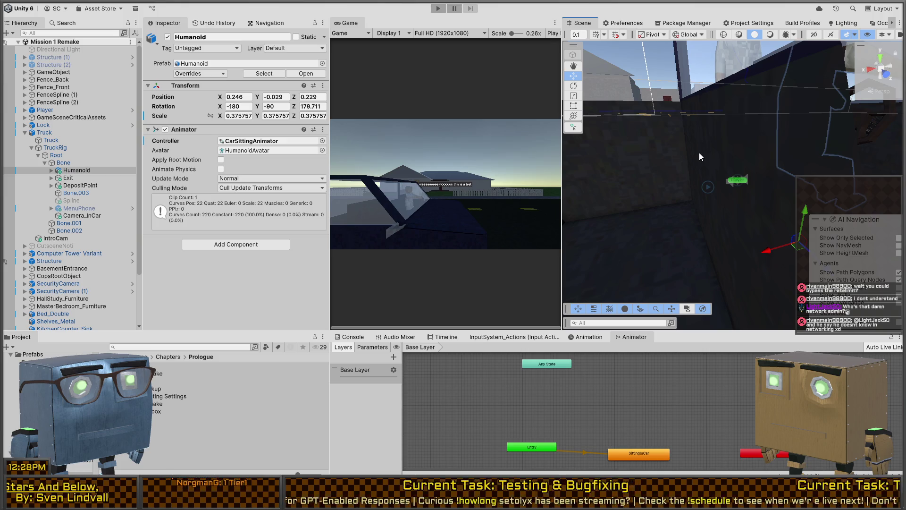
mouse_move(699, 153)
left_mouse_down()
mouse_move(839, 195)
mouse_move(764, 174)
left_mouse_up()
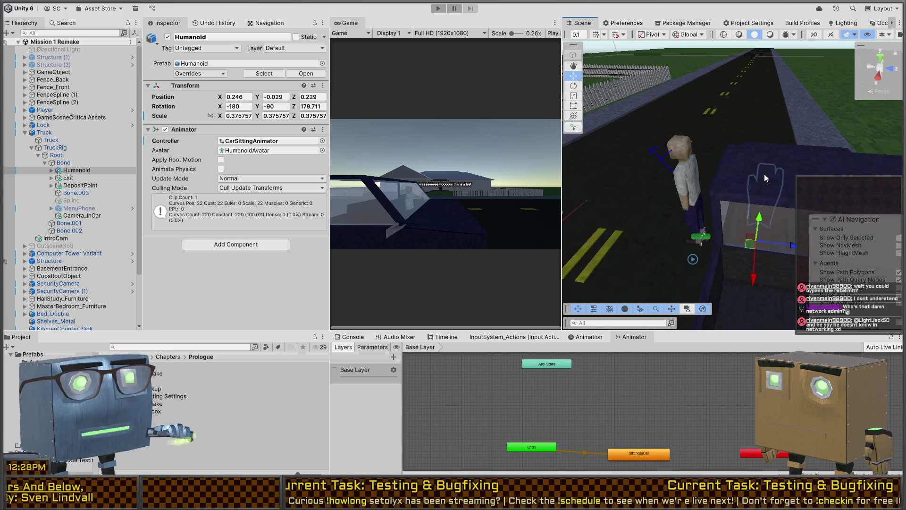
mouse_move(614, 184)
left_mouse_down()
mouse_move(570, 177)
mouse_move(735, 195)
left_mouse_up()
scroll(731, 217, "up", 5)
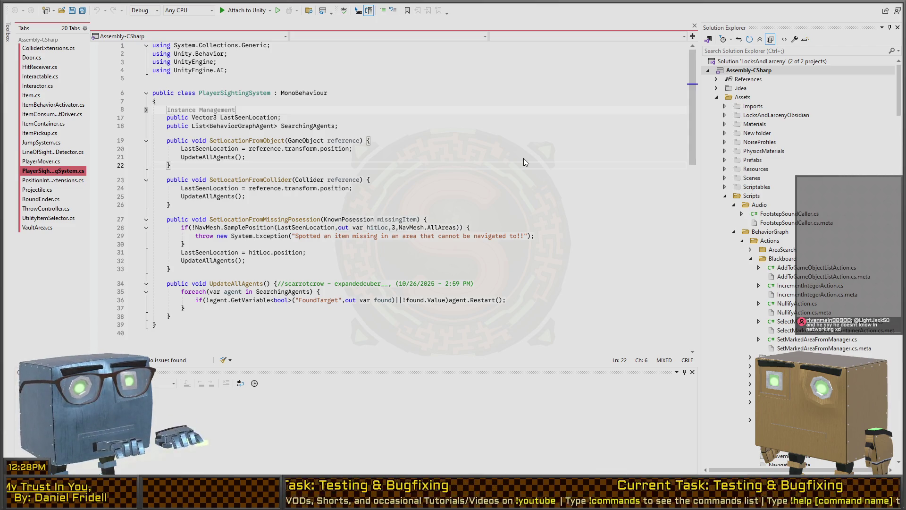
In ItemBehaviorActivator.cs, start an Animator.SetTrigger( call on a new line after LaunchToPoint
key("ctrl+Tab")
scroll(476, 226, "down", 5)
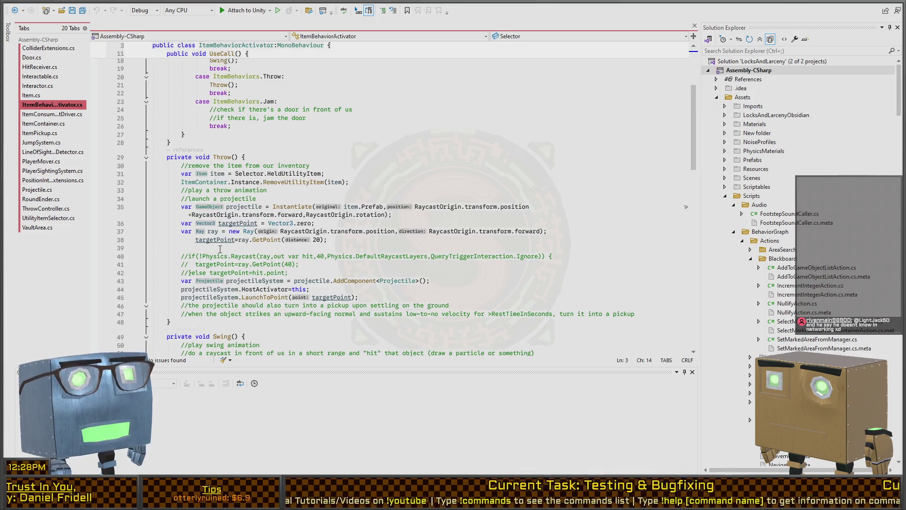
left_click(372, 297)
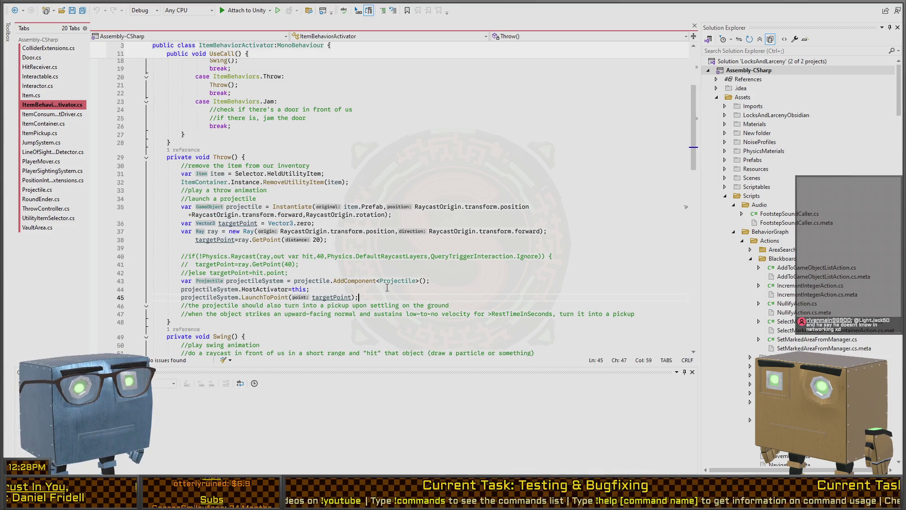
key("Return")
type("Animator")
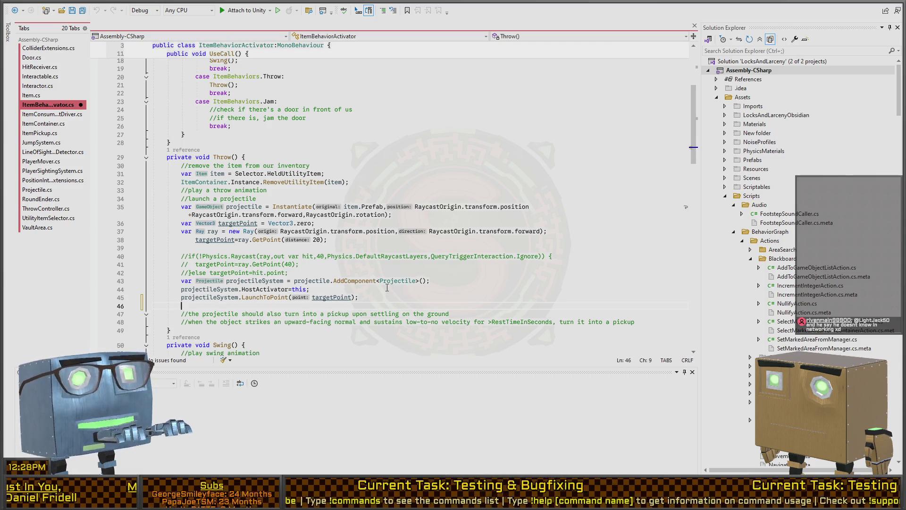
type(".S")
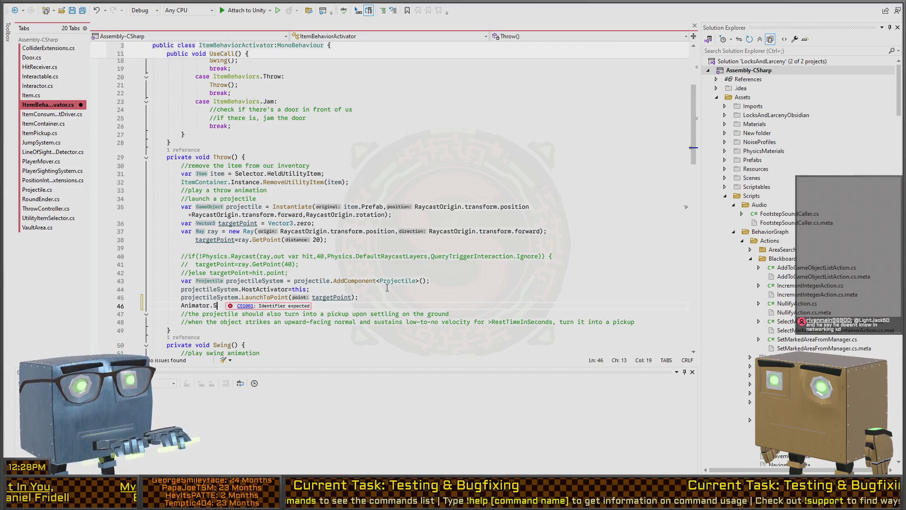
type("etTrigger(Trh")
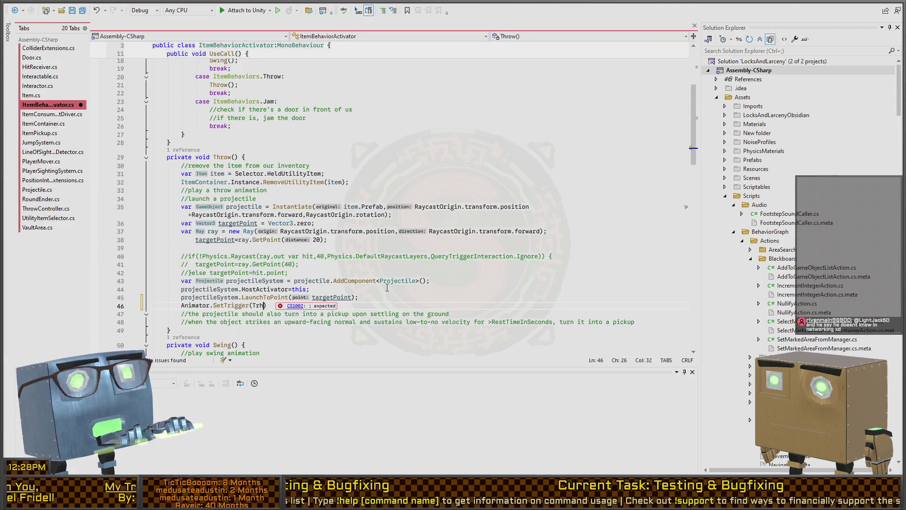
key("BackSpace")
key("BackSpace")
type("(")
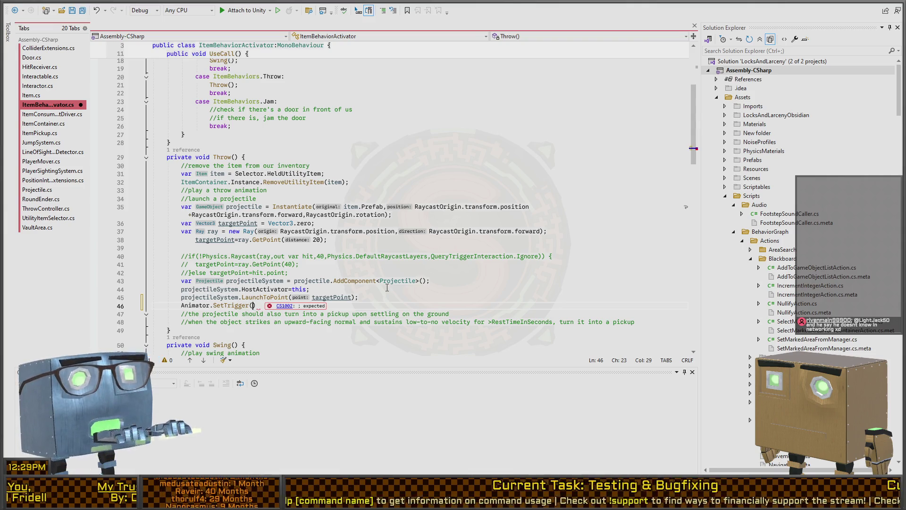
Check the Animator field declaration and return to line 46 in Throw()
scroll(254, 155, "up", 6)
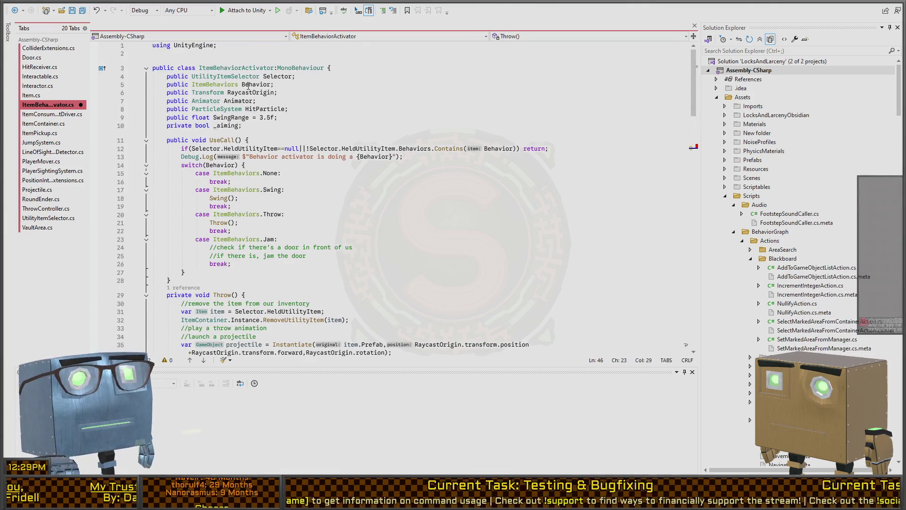
scroll(196, 263, "down", 15)
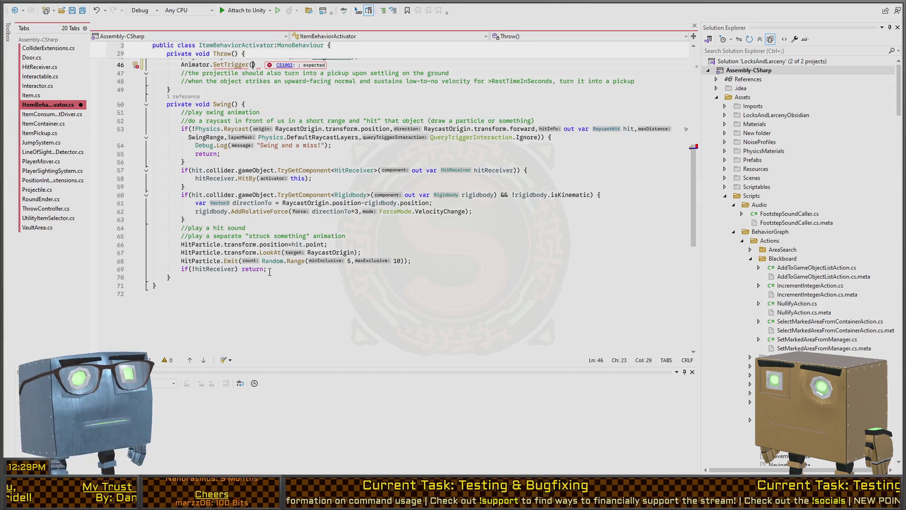
scroll(228, 260, "up", 2)
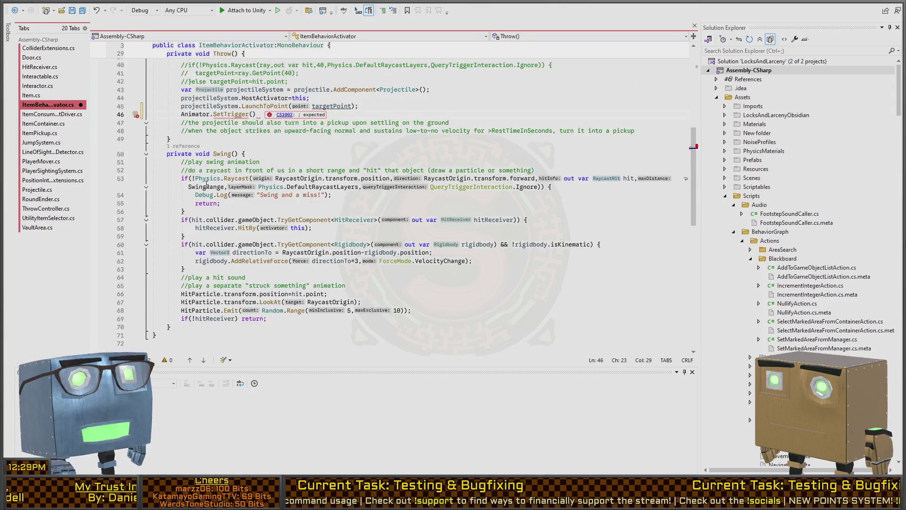
key("ctrl+minus")
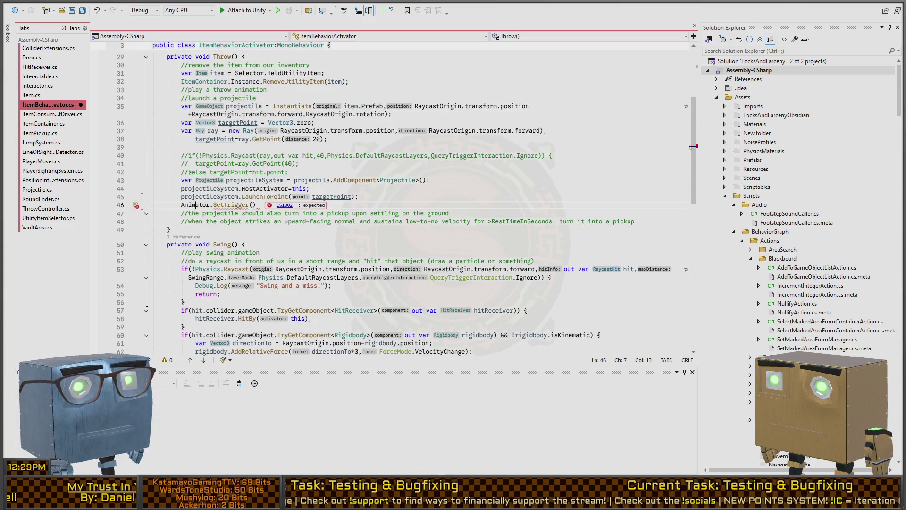
key("ctrl+shift+minus")
key("ctrl+minus")
key("ctrl+shift+minus")
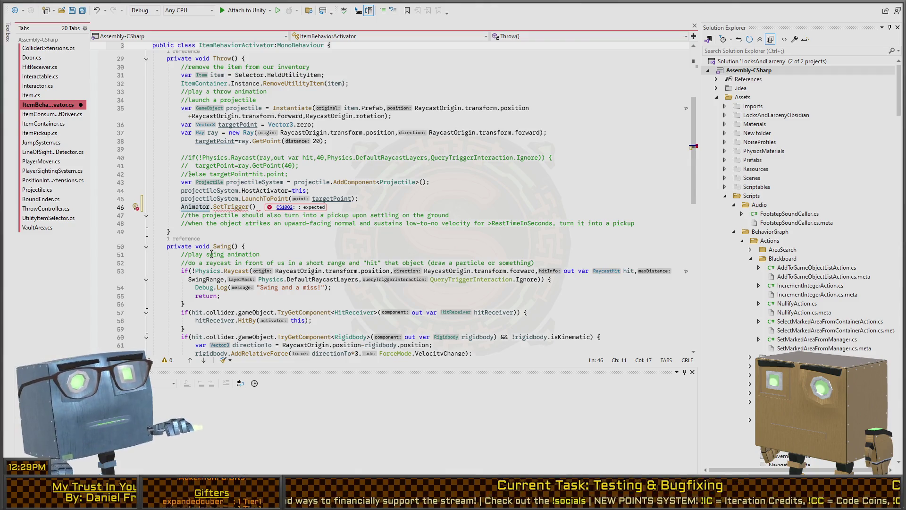
Delete the incomplete Animator.SetTrigger( call, leaving line 46 empty
left_click(257, 206)
key("shift+Home")
key("BackSpace")
scroll(228, 231, "down", 4)
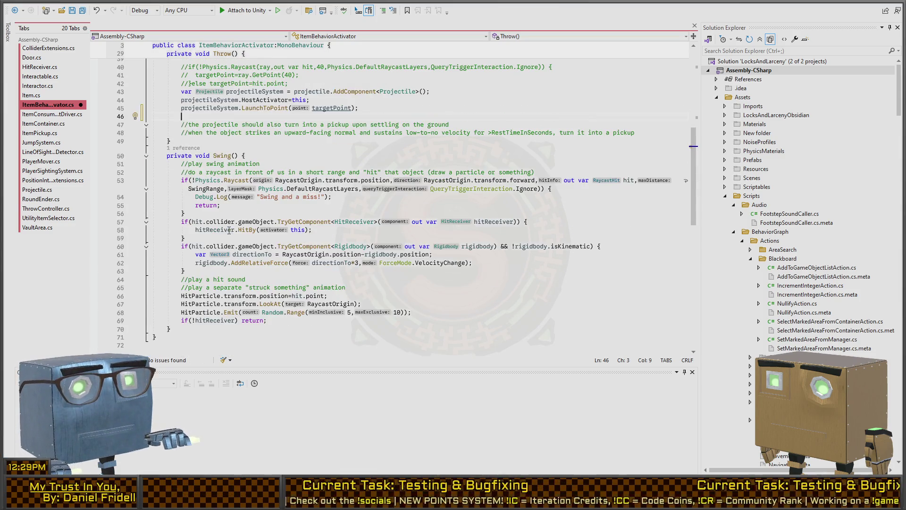
Insert a blank line above Swing()'s raycast check and type Animator.SetTrigger() there
left_click(273, 213)
key("Up")
key("Up")
key("Up")
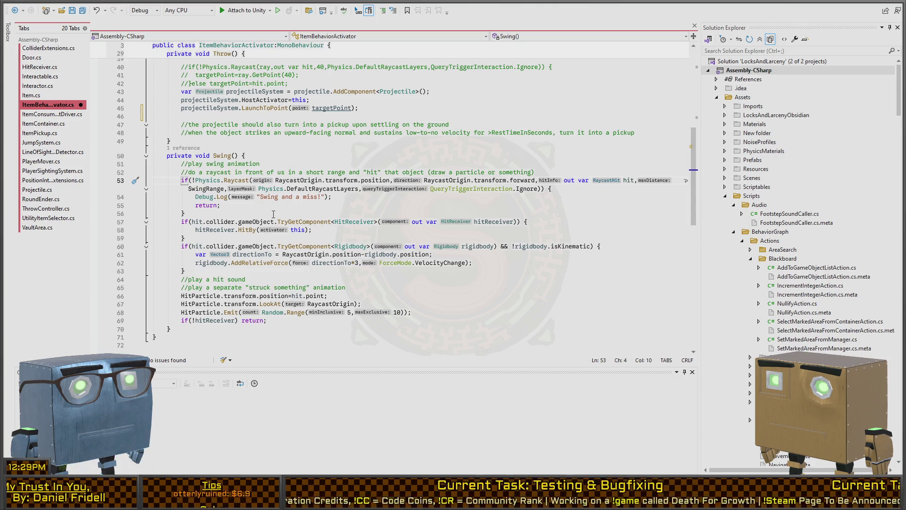
key("Return")
key("Up")
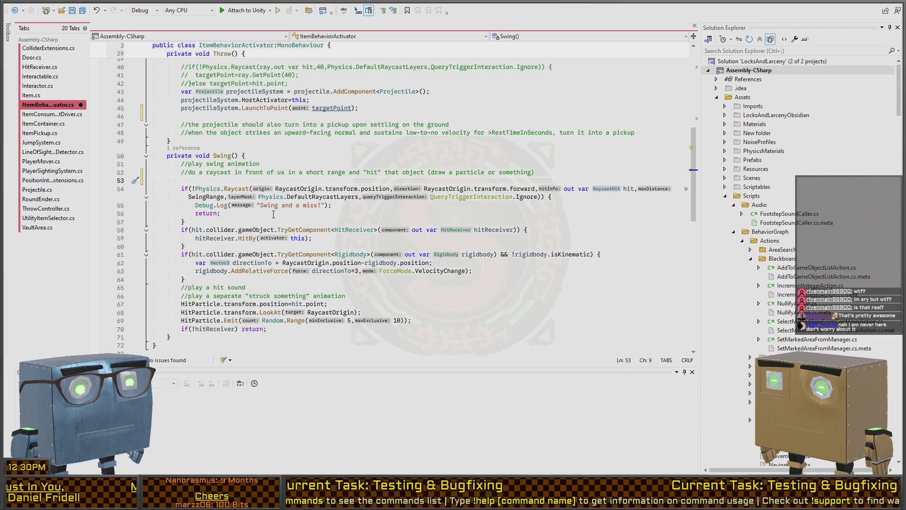
type("Animator.SetTrigger(")
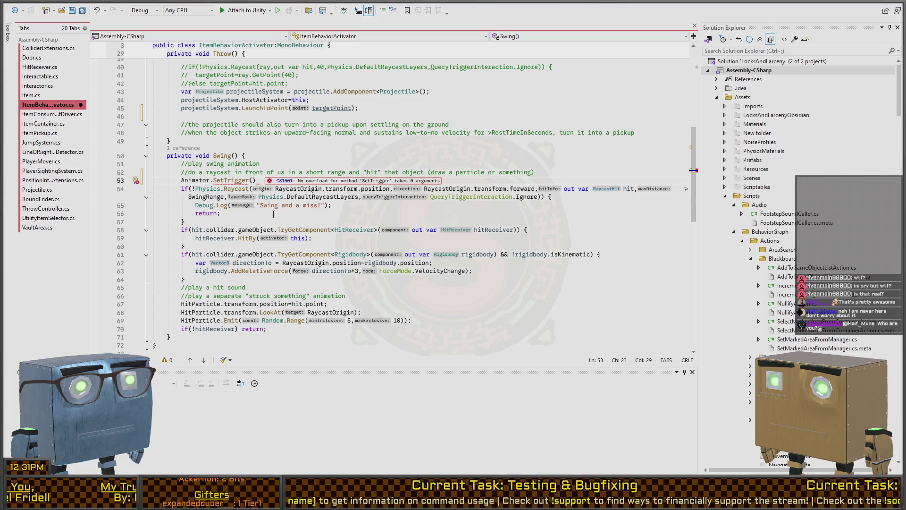
Complete the call as Animator.SetTrigger("Swing"); and save the script
type("\"W")
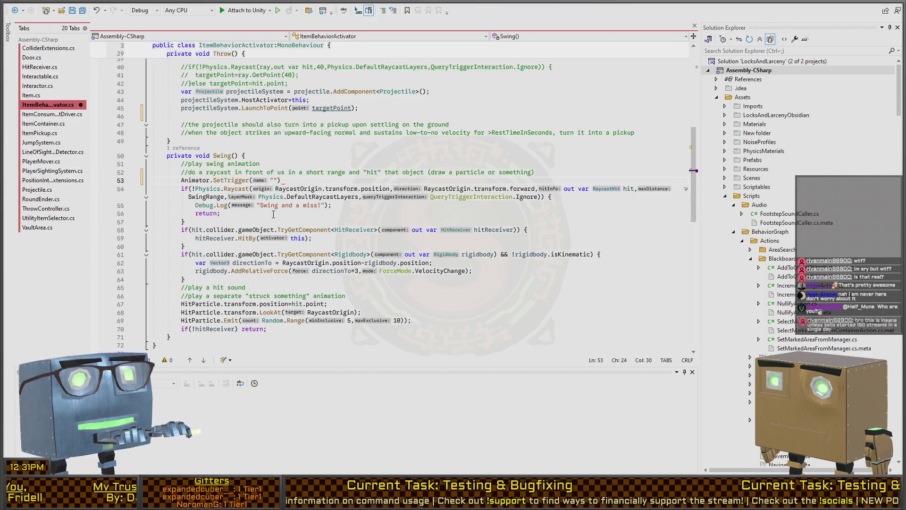
type("wing\"")
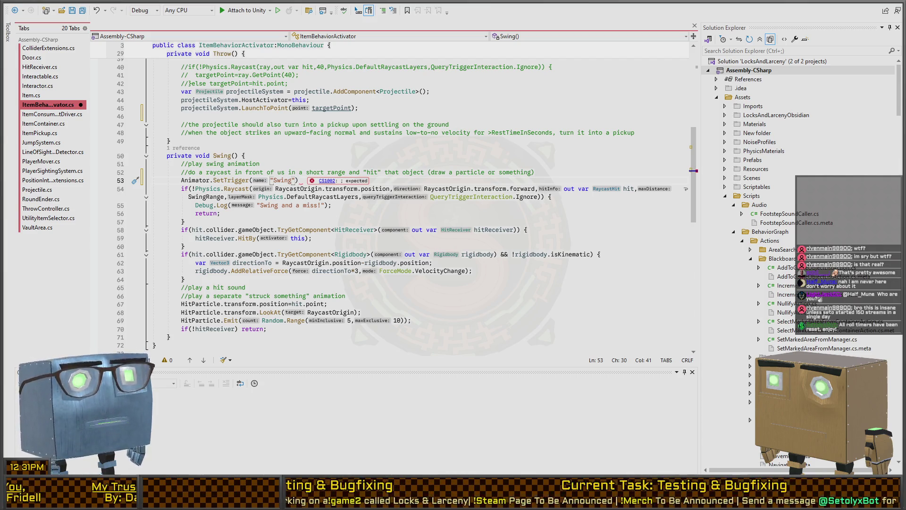
type(");")
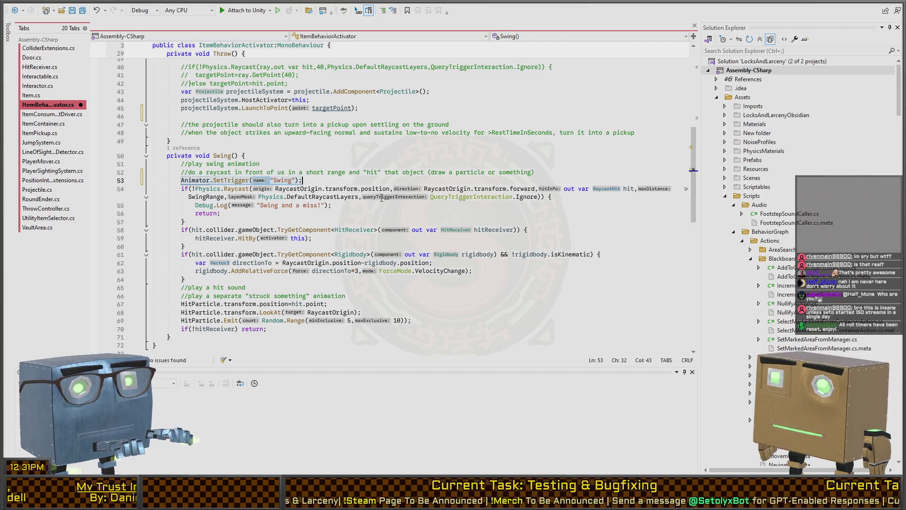
key("ctrl+s")
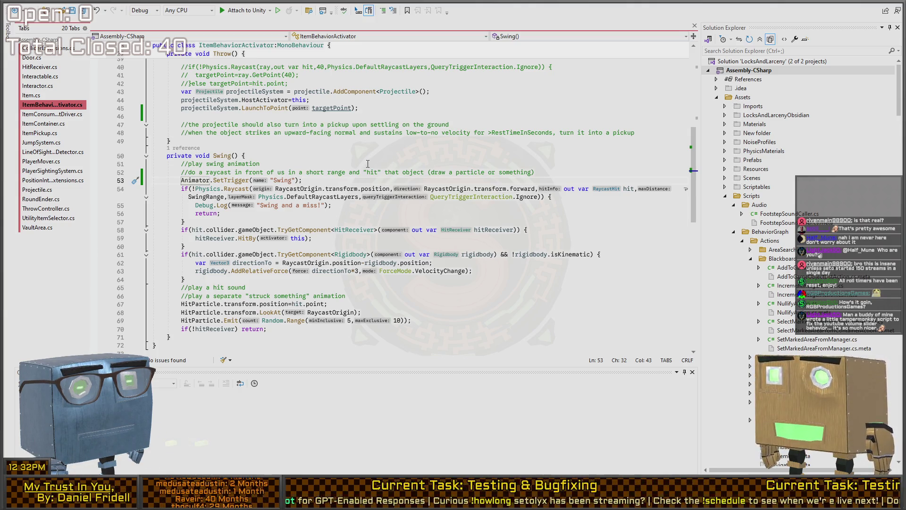
mouse_move(739, 164)
left_mouse_down()
mouse_move(663, 155)
mouse_move(586, 312)
left_mouse_up()
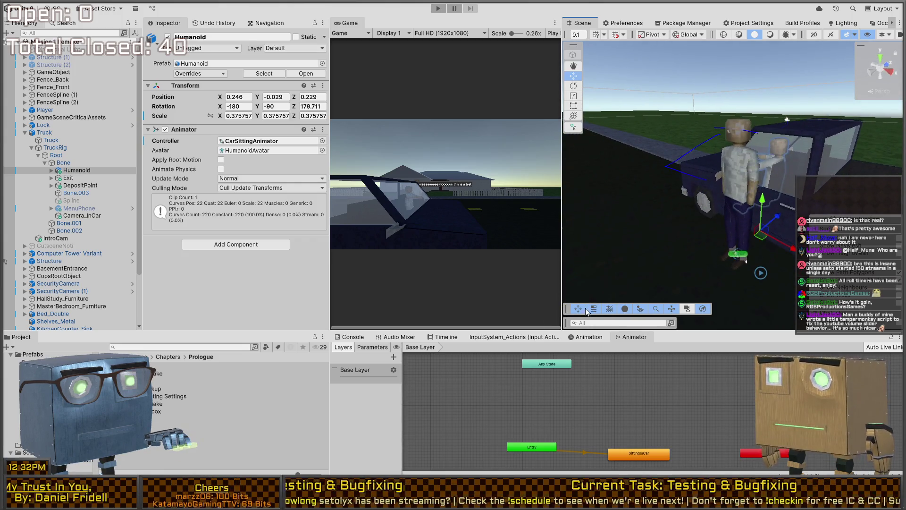
left_click(590, 338)
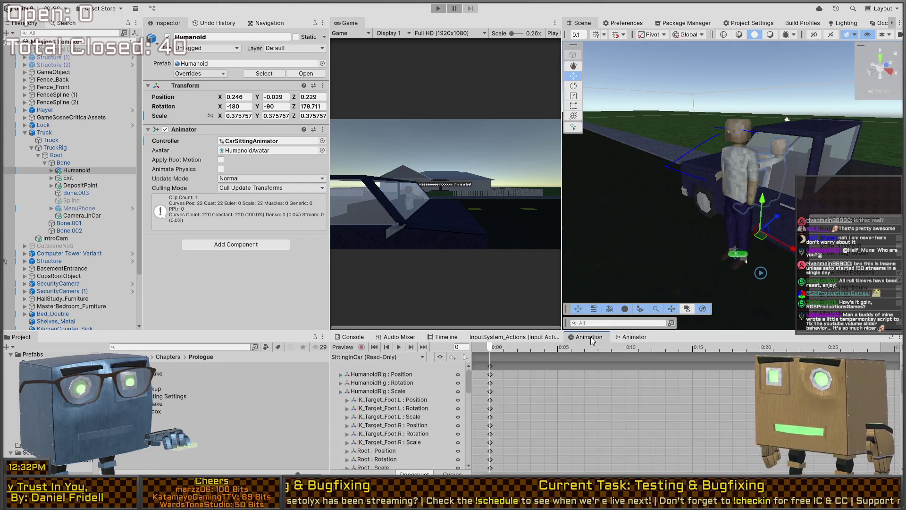
left_click(633, 337)
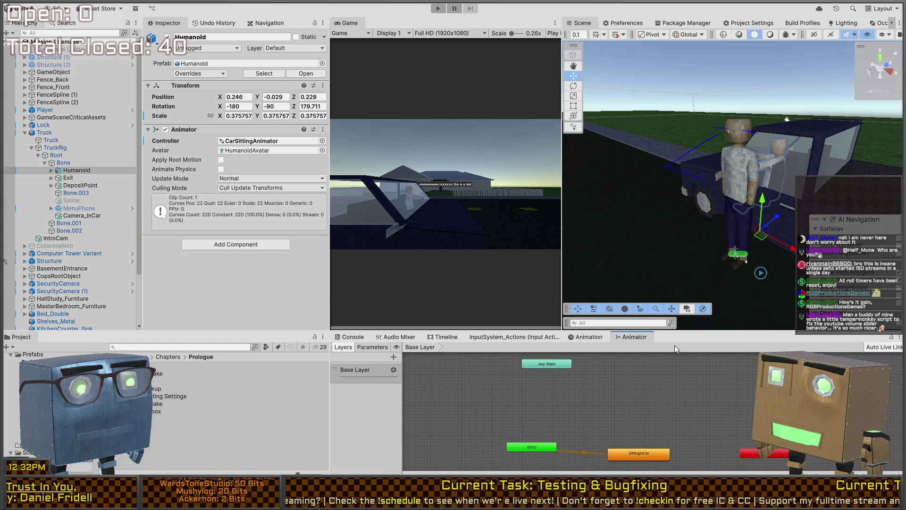
mouse_move(714, 315)
left_mouse_down()
mouse_move(629, 206)
mouse_move(663, 211)
left_mouse_up()
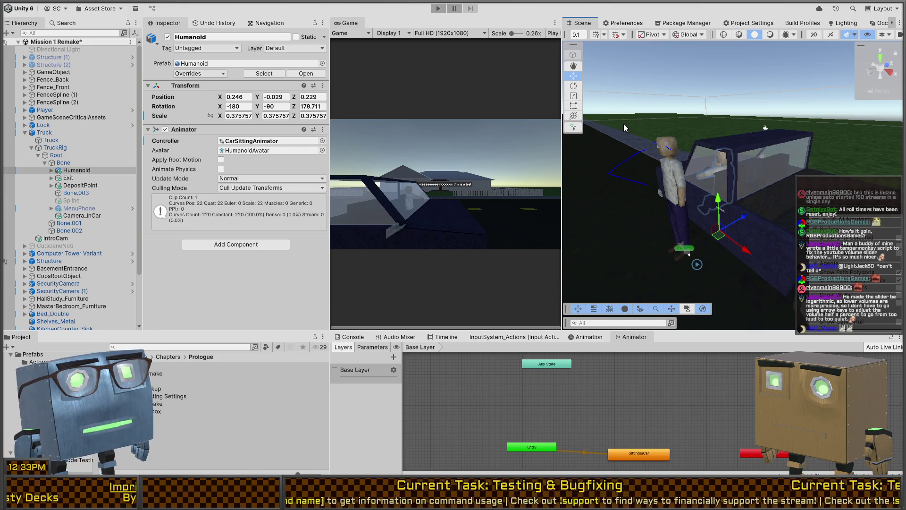
mouse_move(708, 125)
left_mouse_down()
mouse_move(600, 132)
mouse_move(671, 140)
left_mouse_up()
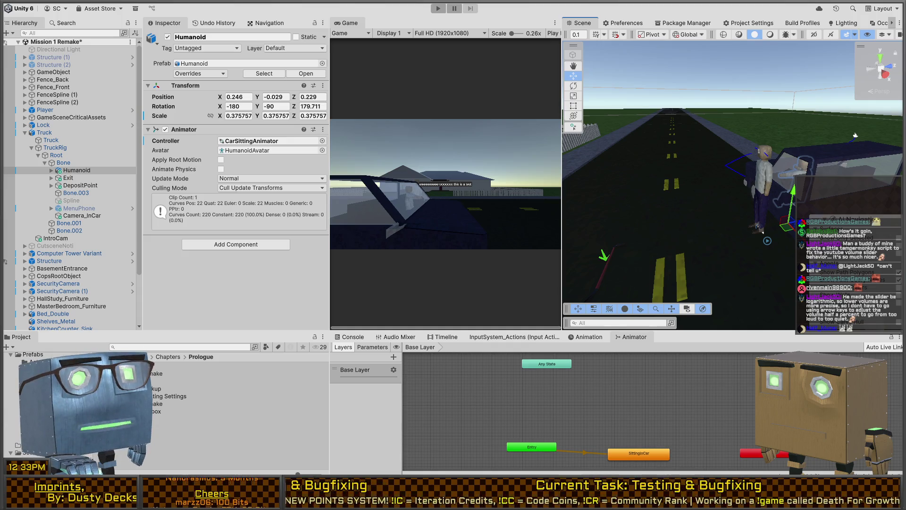
mouse_move(726, 192)
left_mouse_down()
mouse_move(751, 167)
mouse_move(619, 191)
left_mouse_up()
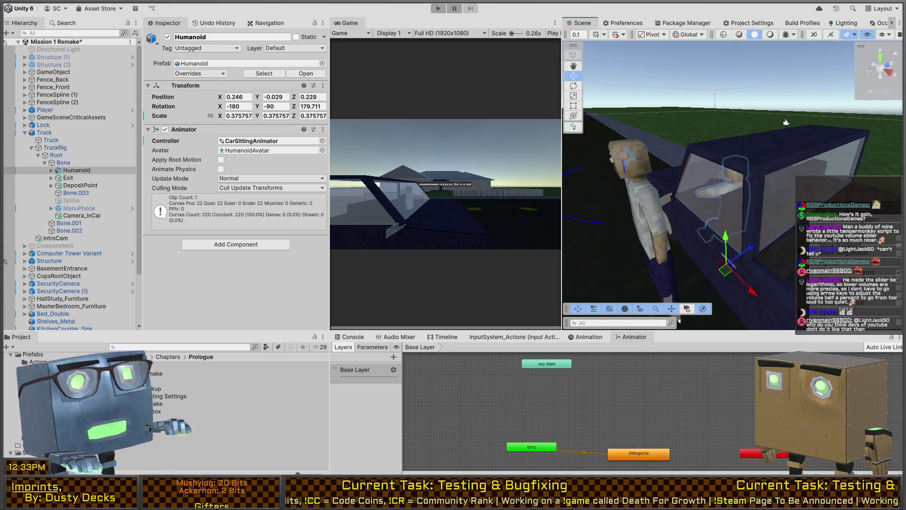
mouse_move(664, 223)
left_mouse_down()
mouse_move(638, 190)
mouse_move(614, 254)
left_mouse_up()
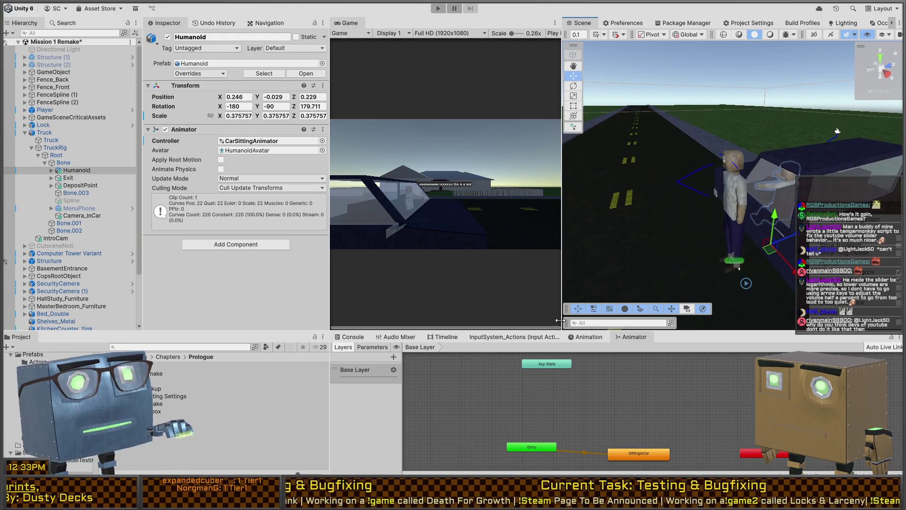
left_click(586, 336)
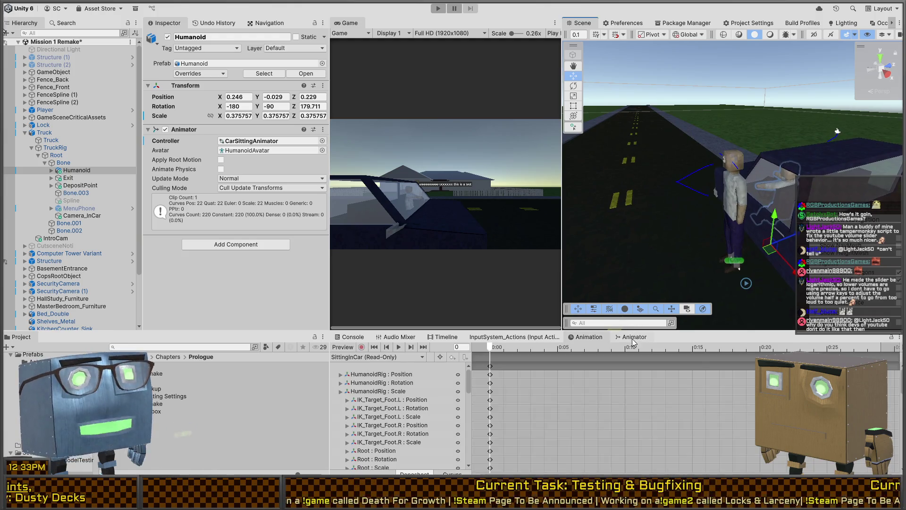
left_click(634, 337)
left_click_drag(708, 198, 704, 192)
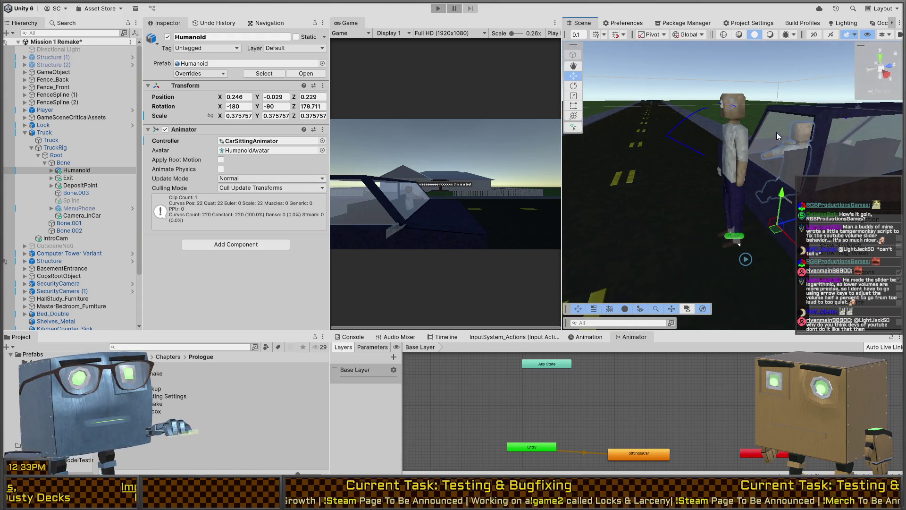
left_click(743, 142)
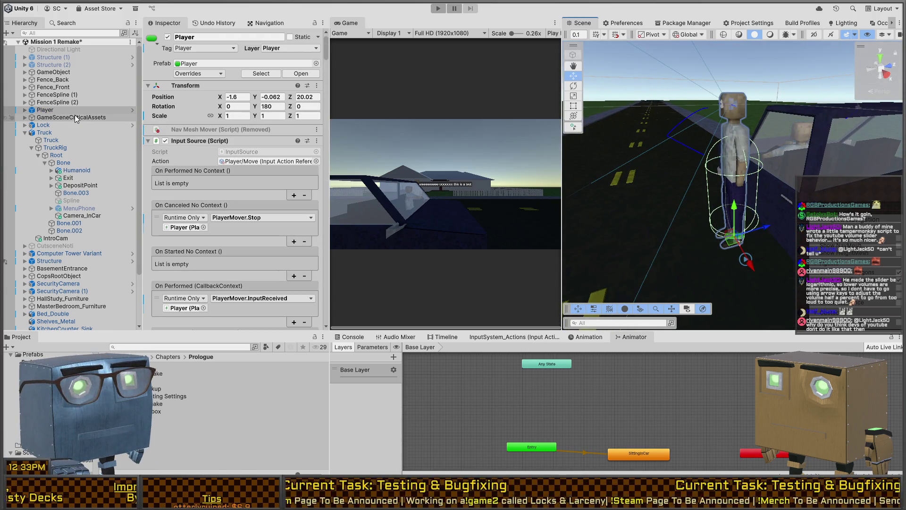
Select the Player's Humanoid child and show its PlayerAnimator state graph
left_click(25, 110)
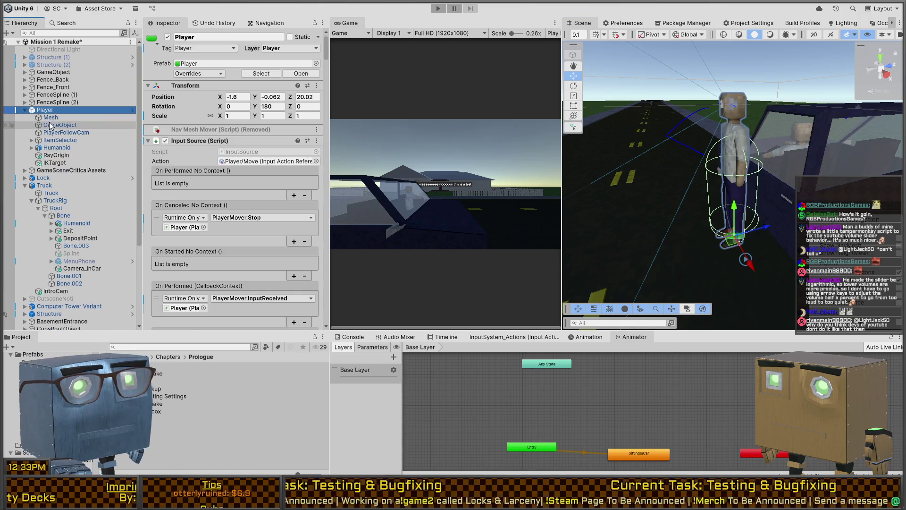
left_click(51, 118)
left_click(50, 148)
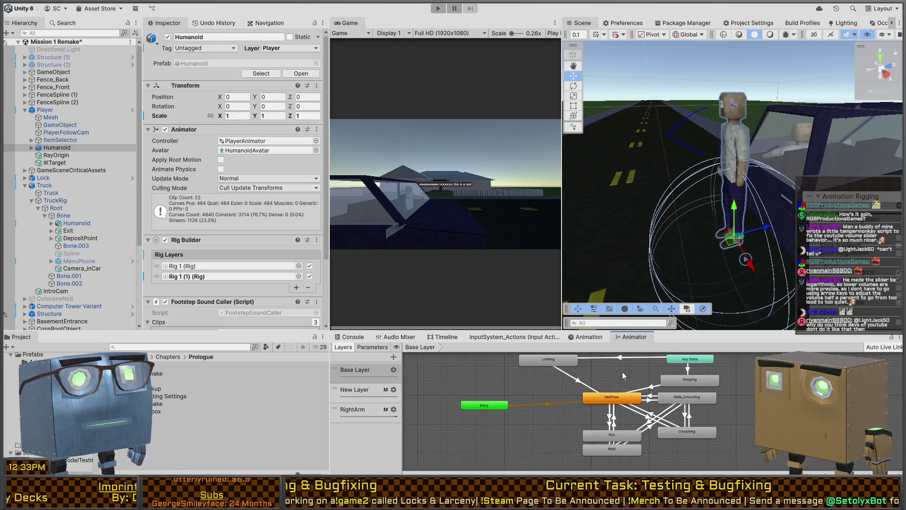
left_click(577, 419)
scroll(577, 419, "down", 3)
scroll(574, 389, "up", 2)
scroll(600, 423, "down", 2)
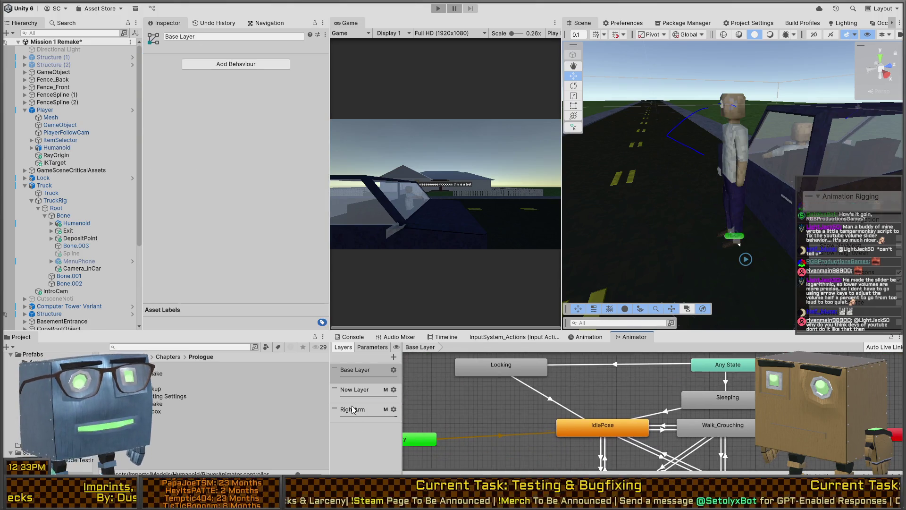
In the RightArm layer, move the Throw and Aiming states further left
left_click(366, 409)
scroll(613, 452, "down", 2)
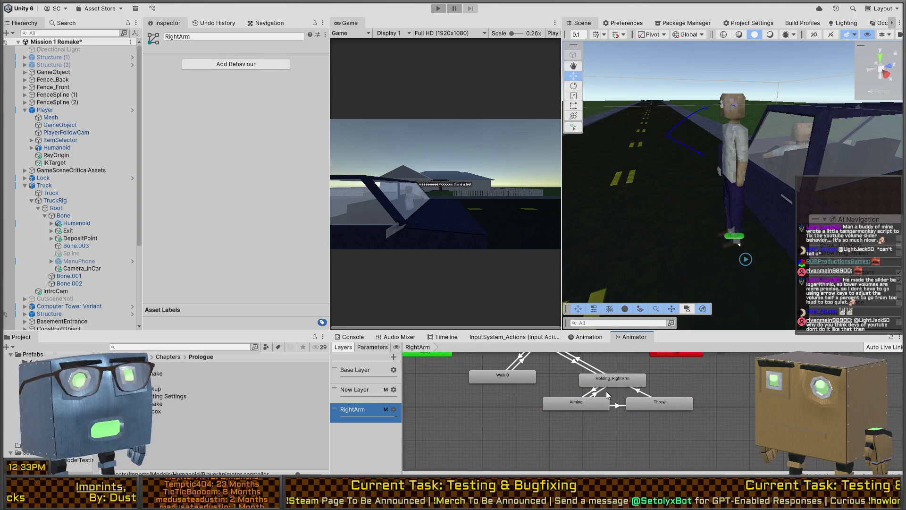
scroll(606, 391, "up", 2)
left_click(639, 449)
left_click_drag(640, 450, 573, 455)
left_click_drag(567, 424, 530, 431)
left_click(591, 401)
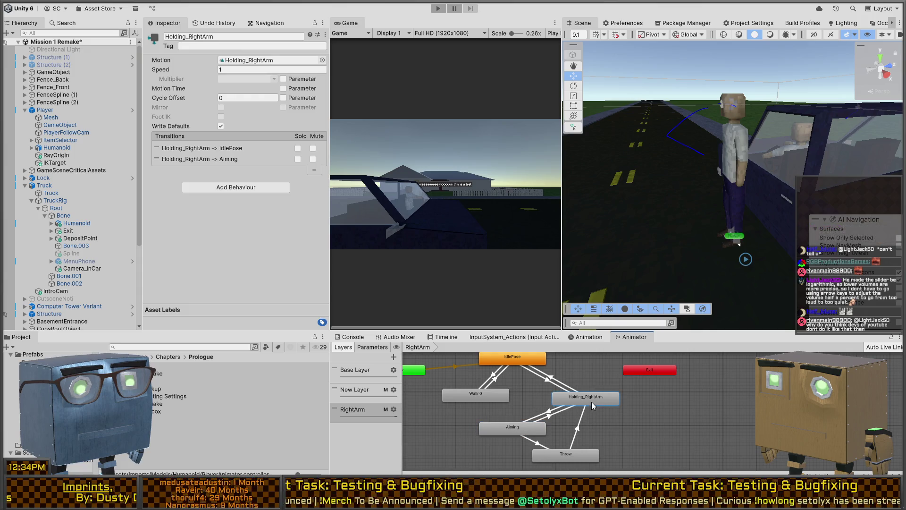
left_click(632, 415)
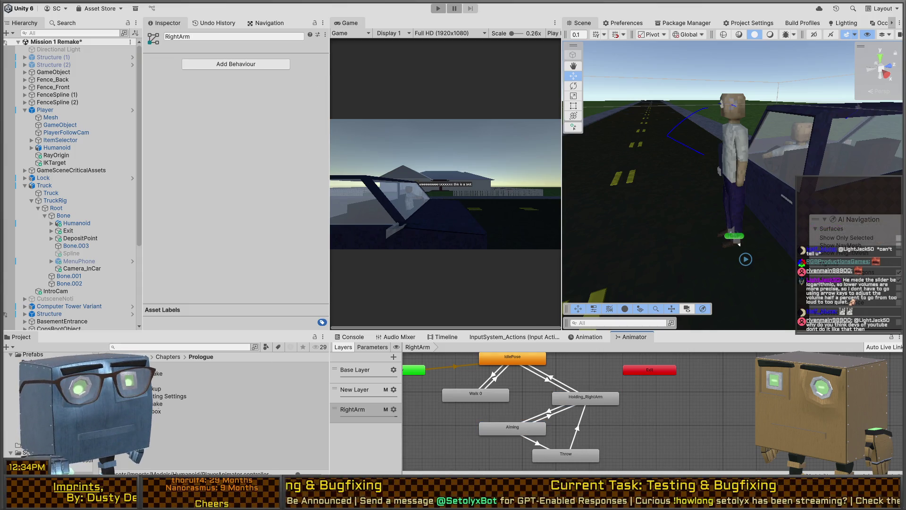
Reselect the Humanoid and drag the Holding_RightArm_Swing clip into the graph as a new state
left_click(739, 151)
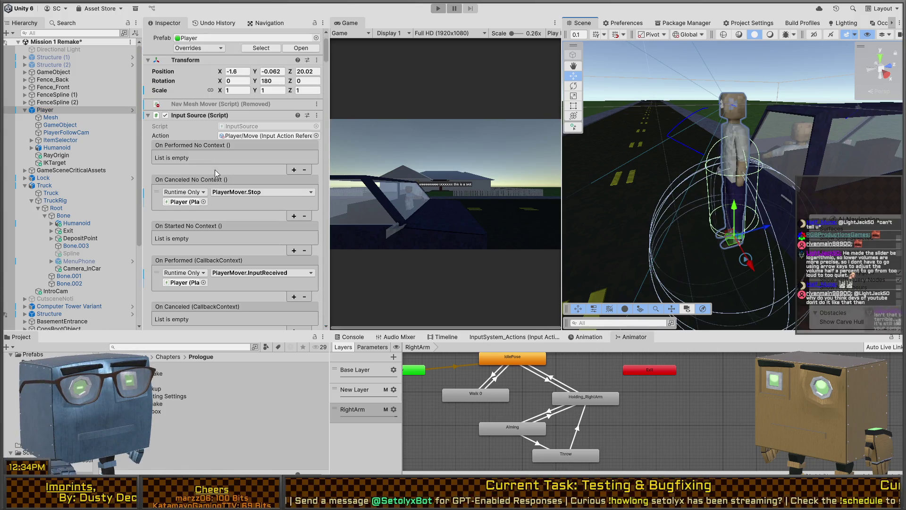
left_click(43, 148)
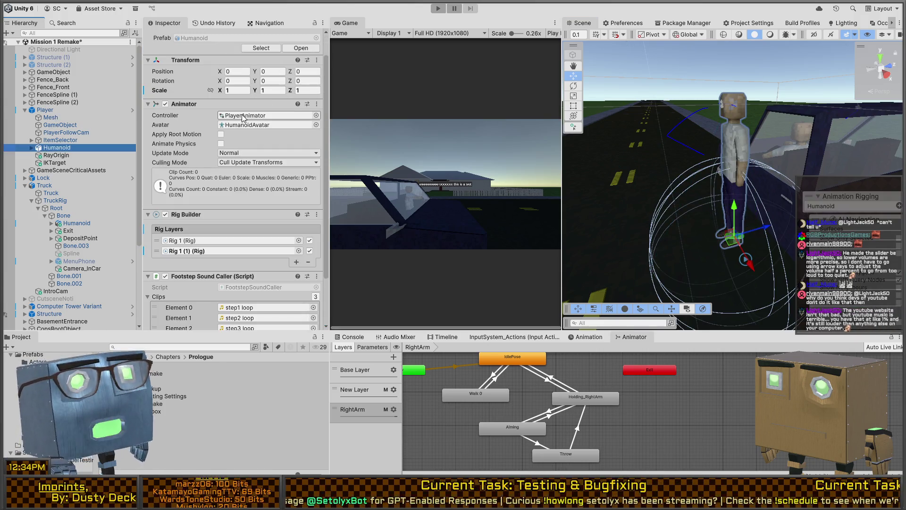
scroll(212, 410, "up", 3)
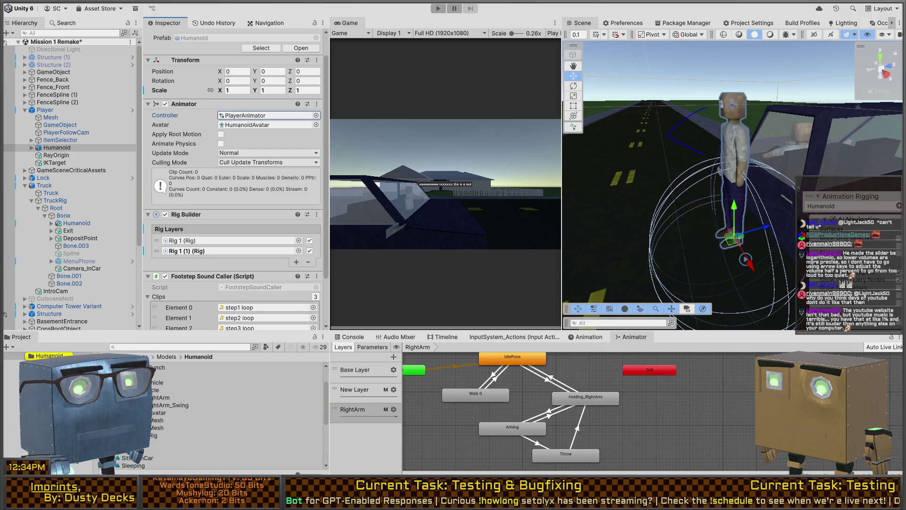
scroll(213, 411, "down", 3)
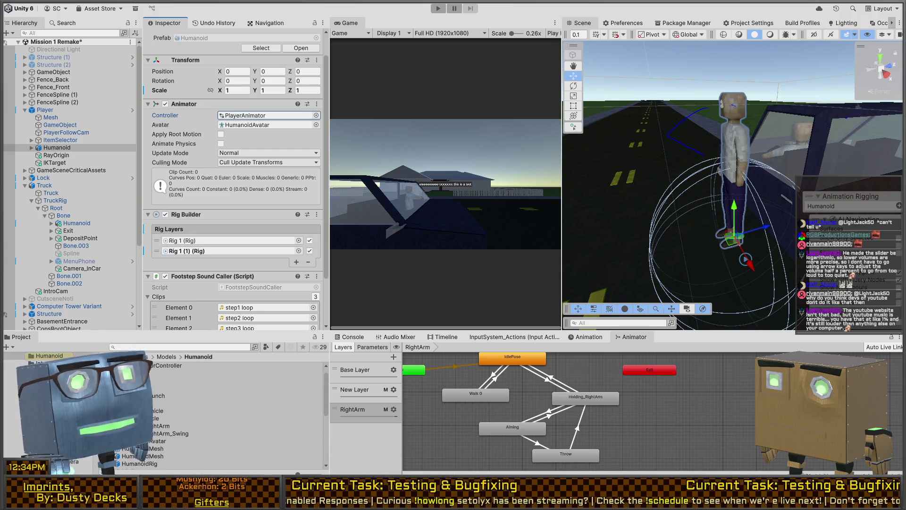
mouse_move(170, 366)
left_mouse_down()
mouse_move(420, 429)
mouse_move(647, 430)
left_mouse_up()
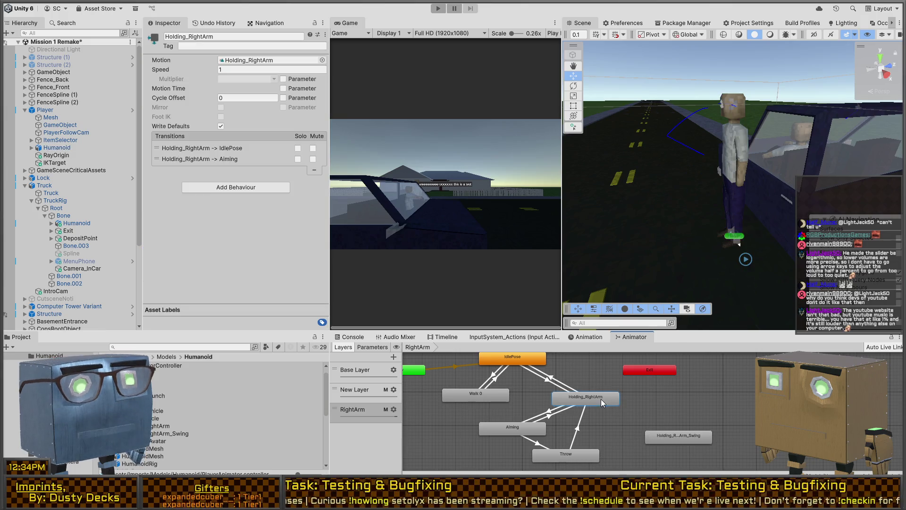
Place the swing state and link it both ways with Holding_RightArm
left_click(640, 411)
right_click(607, 395)
left_click(619, 399)
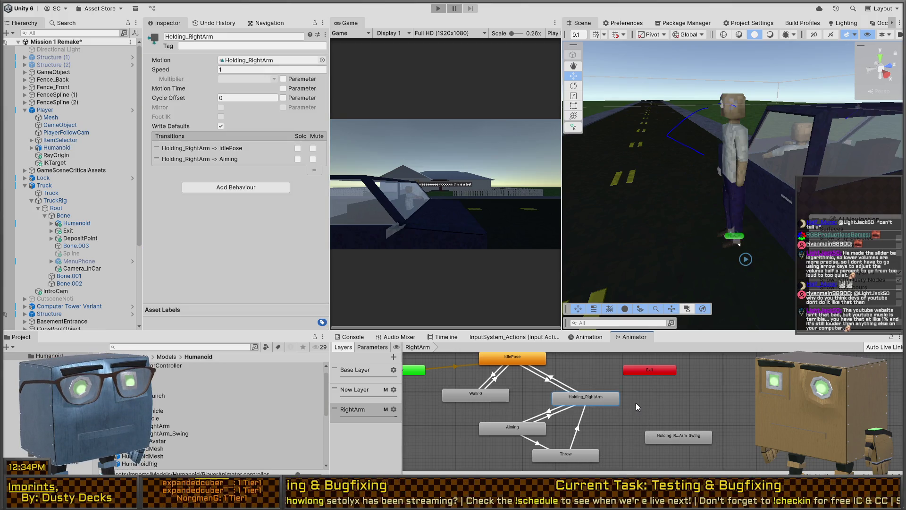
left_click(670, 435)
left_click(675, 435)
Give the return transition exit time 1 and shorten the transition into swing to about 0.023
left_click(640, 420)
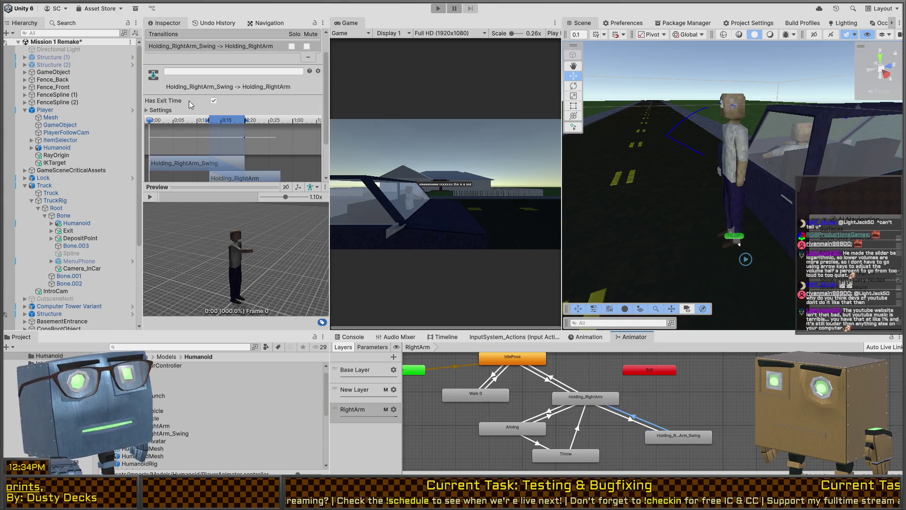
left_click(179, 111)
left_click(225, 120)
type("1")
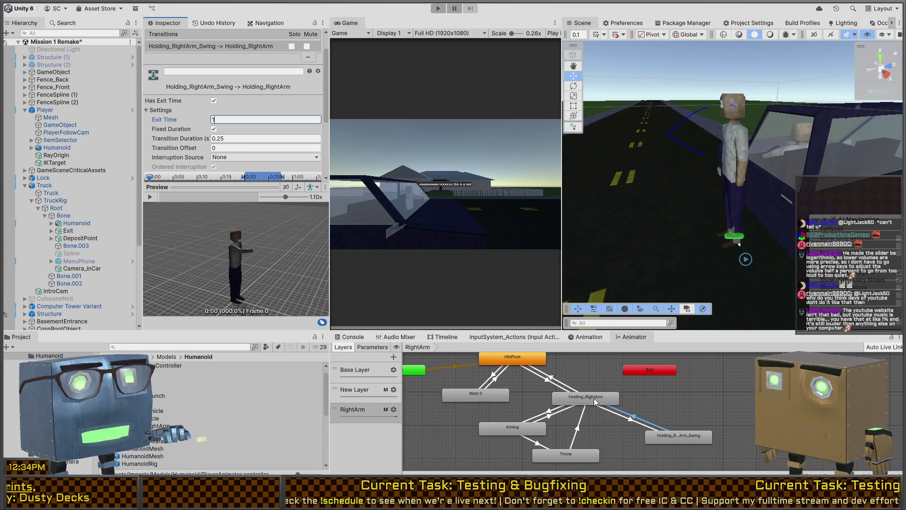
left_click(596, 402)
scroll(194, 95, "down", 4)
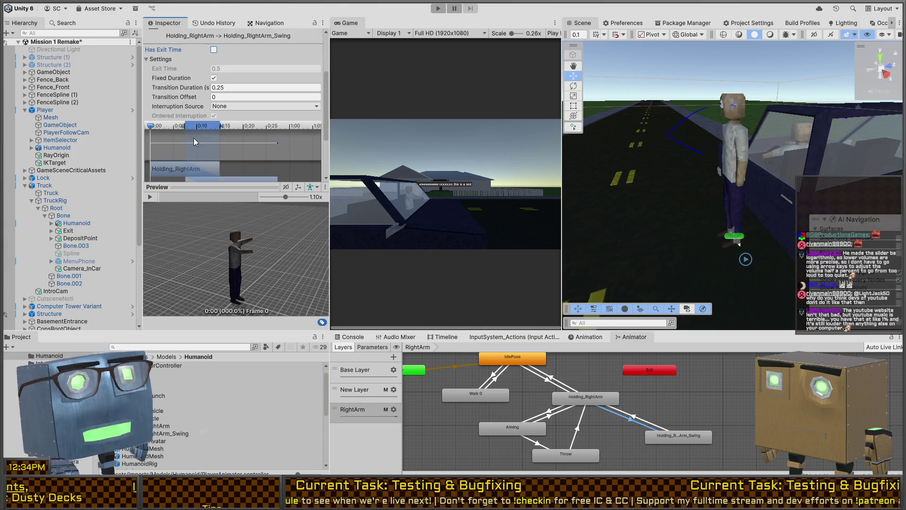
left_click_drag(223, 78, 189, 77)
left_click(622, 412)
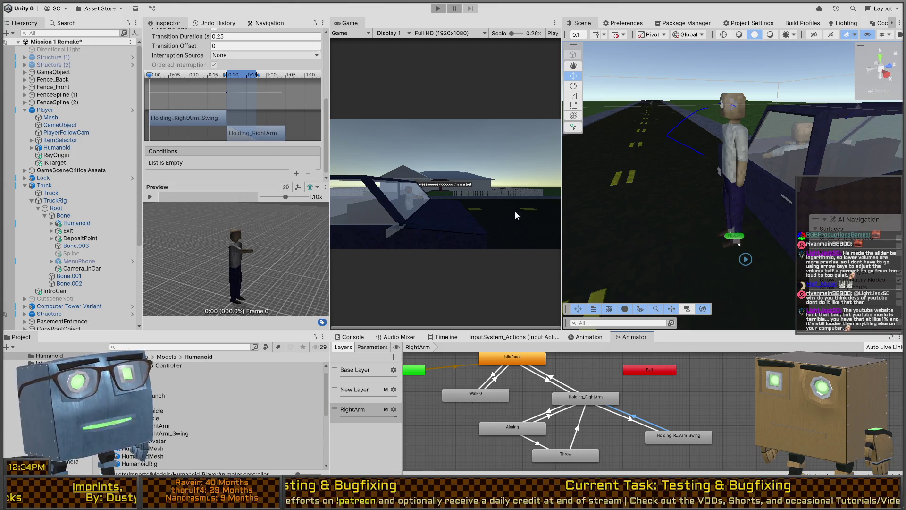
Rearrange the swing and Holding_RightArm state nodes in the graph
left_click_drag(613, 245, 657, 234)
left_click(684, 439)
left_click_drag(683, 440, 675, 440)
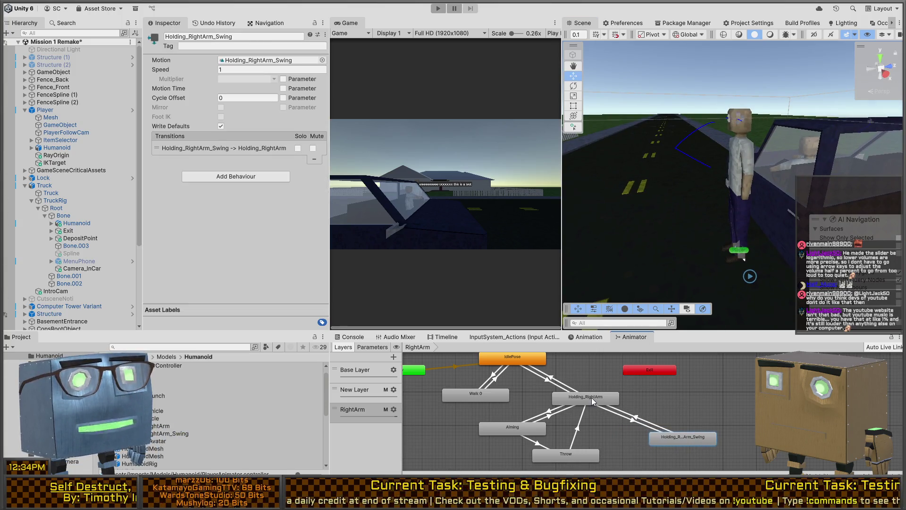
left_click_drag(593, 400, 598, 404)
left_click_drag(684, 438, 655, 441)
left_click(660, 413)
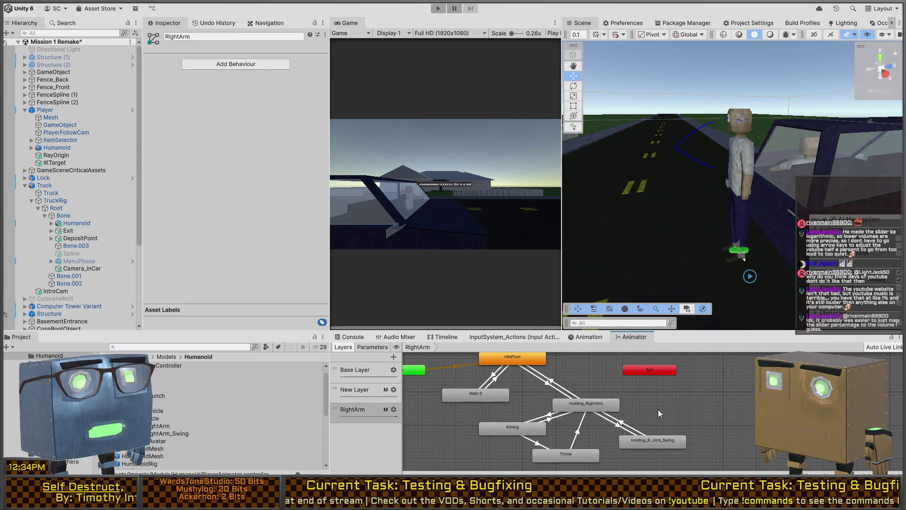
Save the scene and condition the transition into Holding_RightArm_Swing on a new Swing trigger
key("ctrl+s")
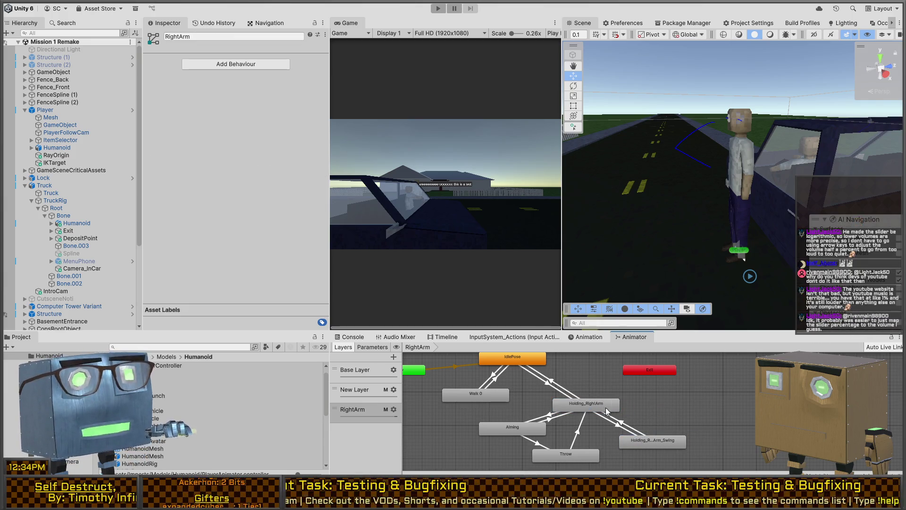
left_click(612, 420)
scroll(210, 127, "down", 3)
scroll(210, 127, "down", 2)
left_click(296, 175)
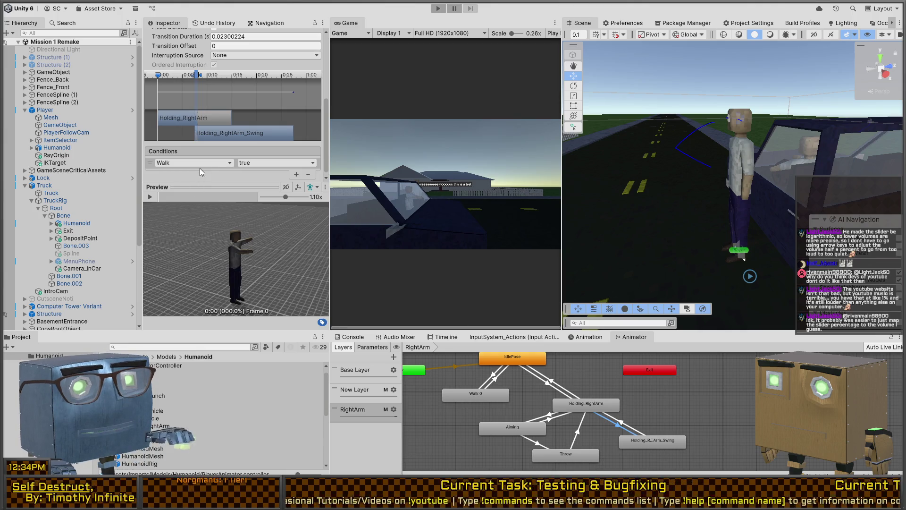
left_click(373, 347)
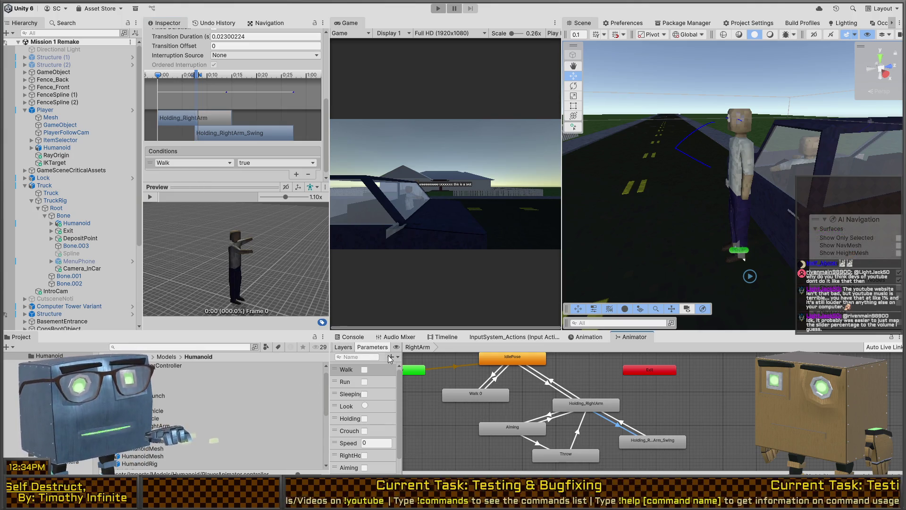
left_click(418, 397)
type("Swing")
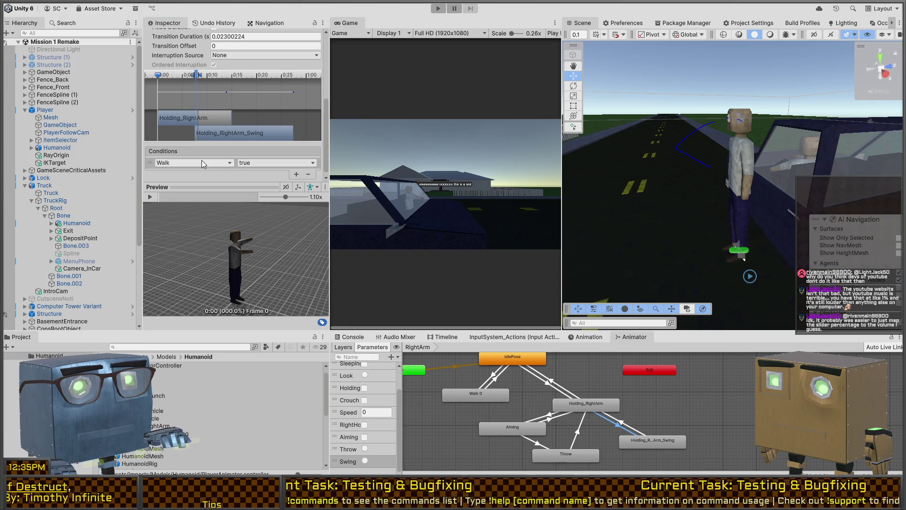
left_click(202, 160)
left_click(183, 194)
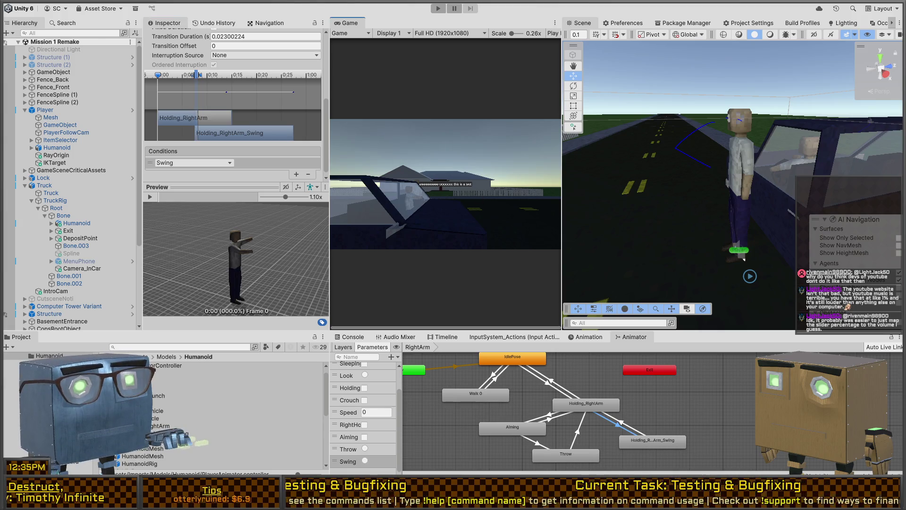
key("alt+Tab")
key("alt+Tab")
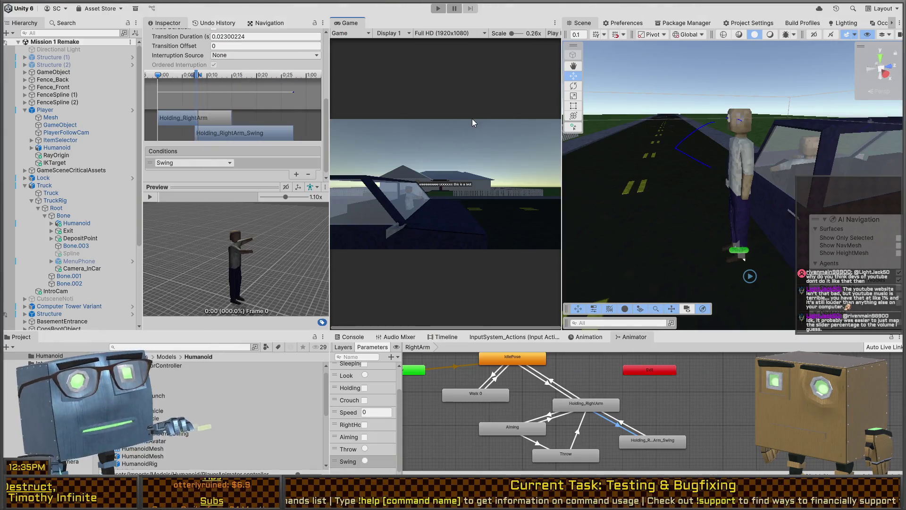
Play-test maximized: grab the crowbar with F, walk to the house wall and swing repeatedly
key("shift+space")
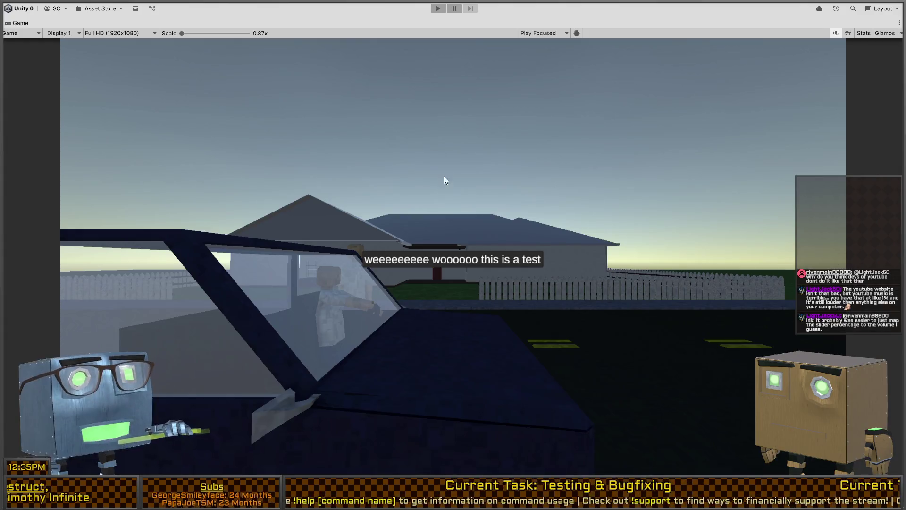
key("ctrl+p")
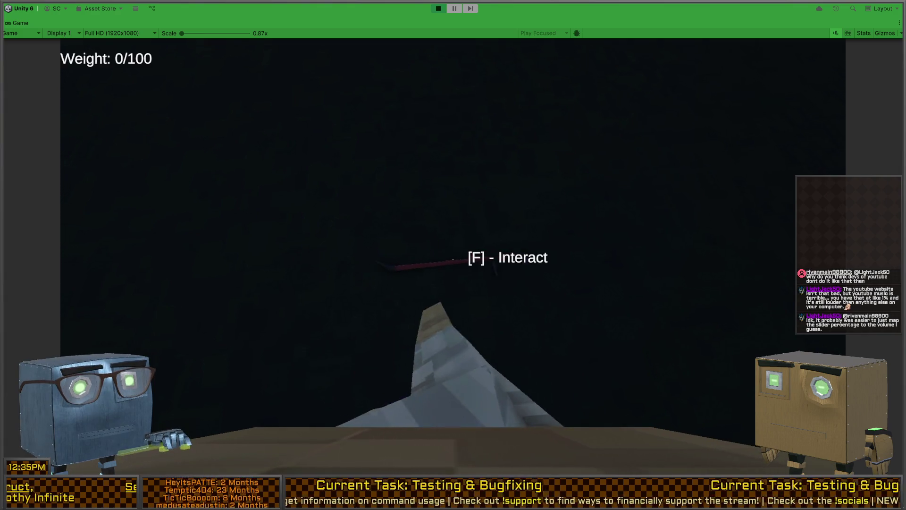
key("f")
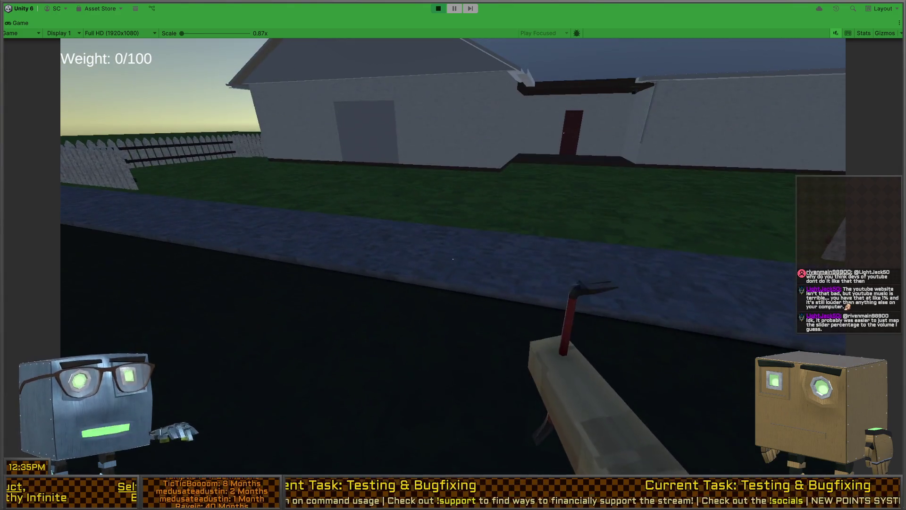
key("w")
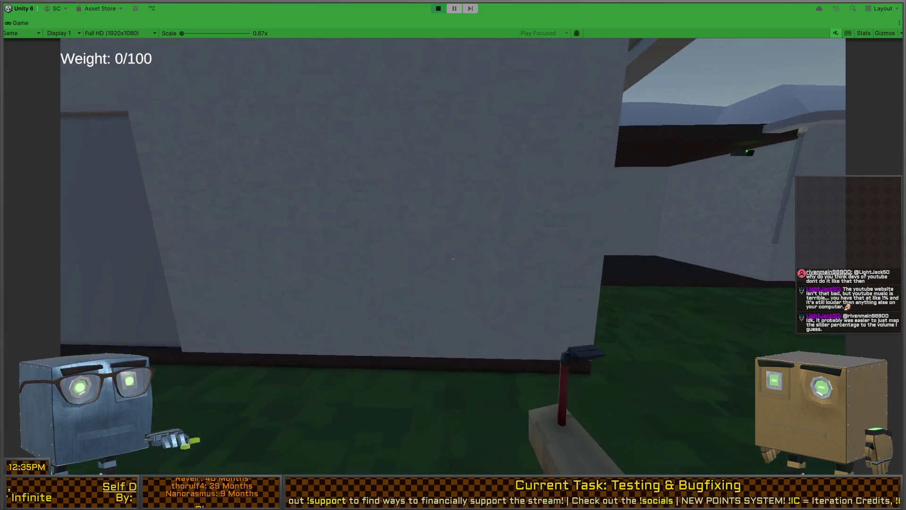
left_click(453, 259)
left_click(452, 258)
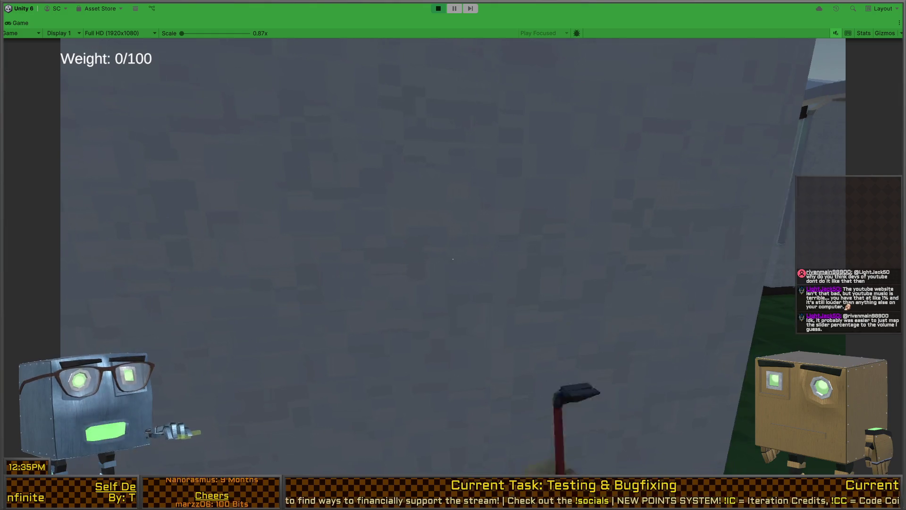
left_click(453, 259)
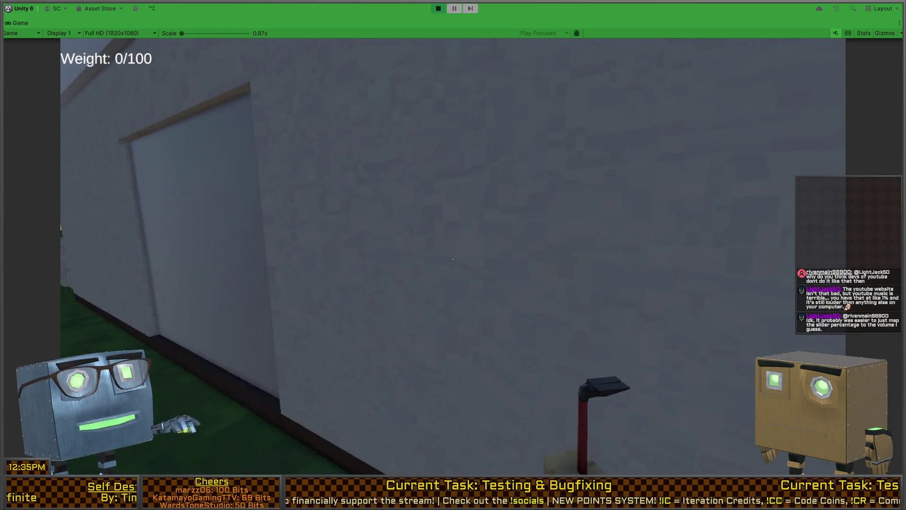
left_click(453, 258)
left_click(453, 259)
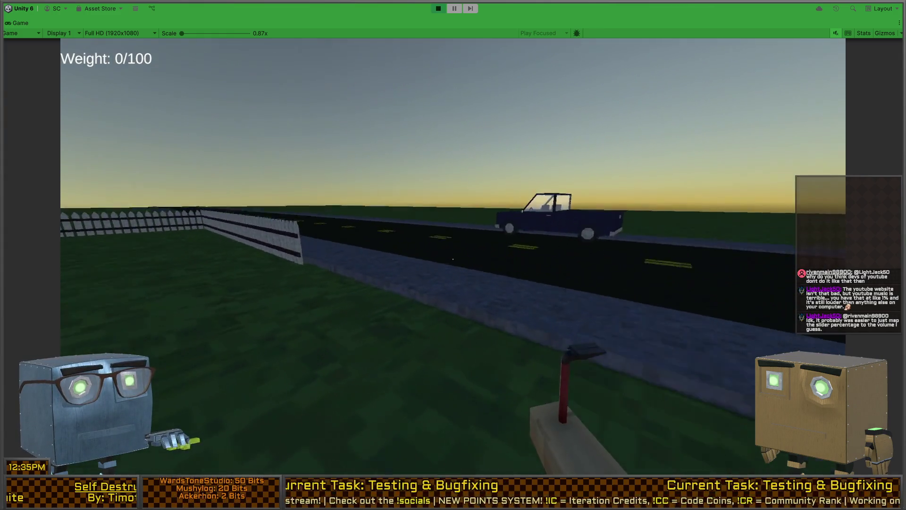
left_click(453, 259)
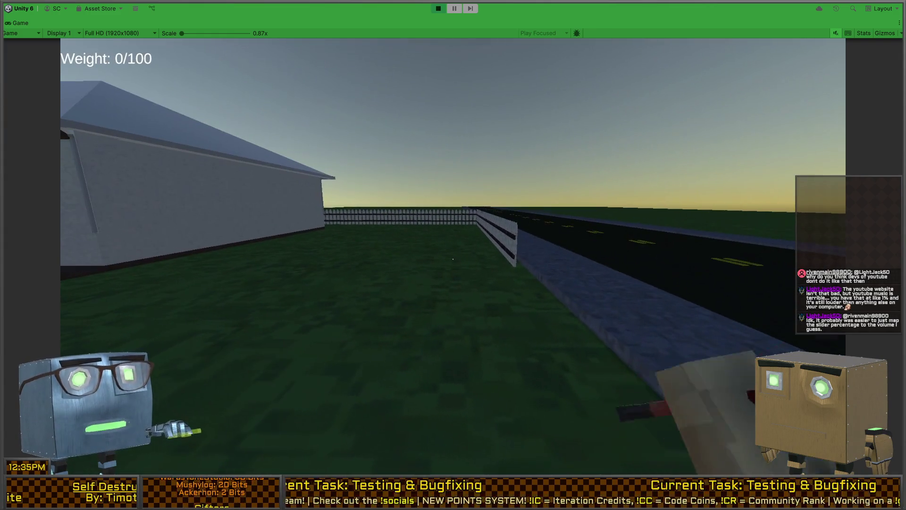
left_click(453, 259)
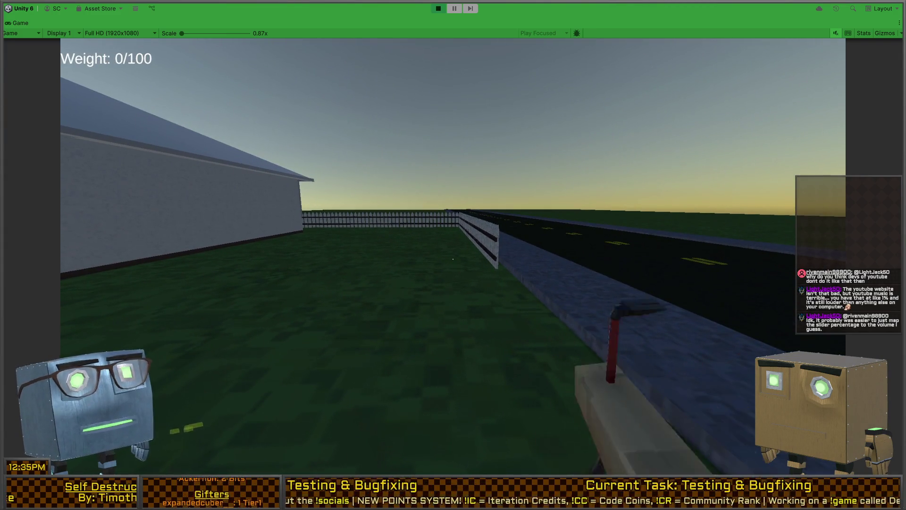
key("ctrl+p")
key("shift+space")
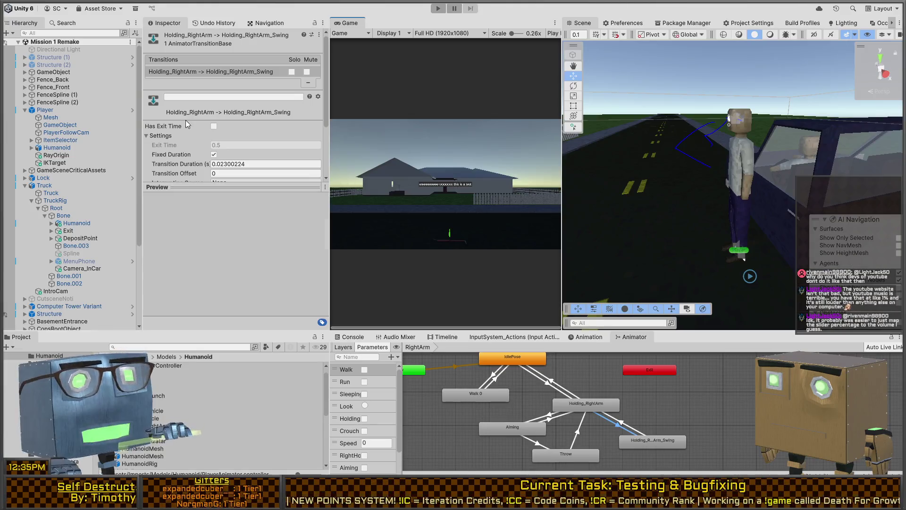
Select the player's Humanoid and open the Animation timeline on its IdlePose clip
left_click(52, 148)
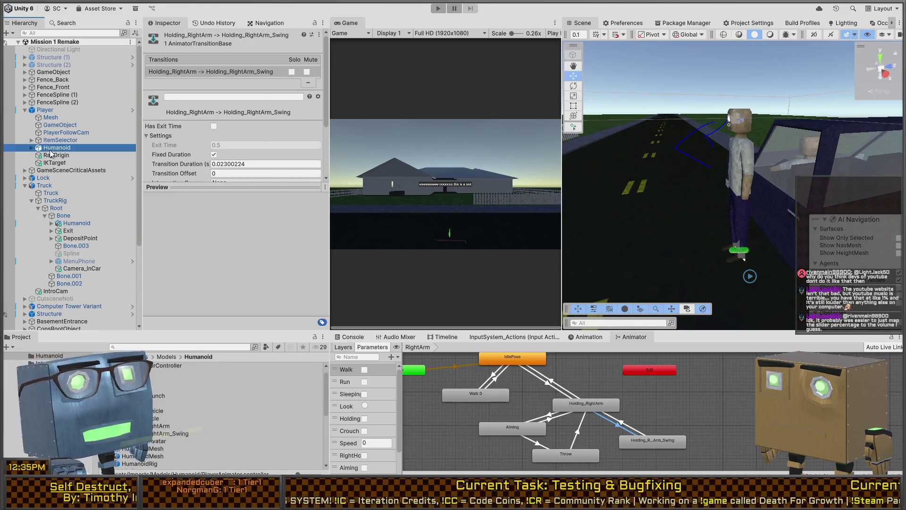
scroll(217, 173, "down", 3)
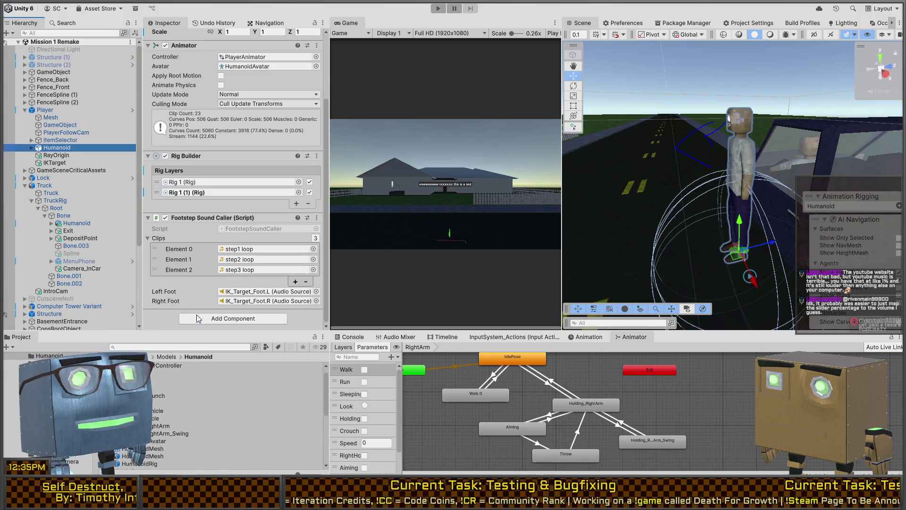
left_click(230, 319)
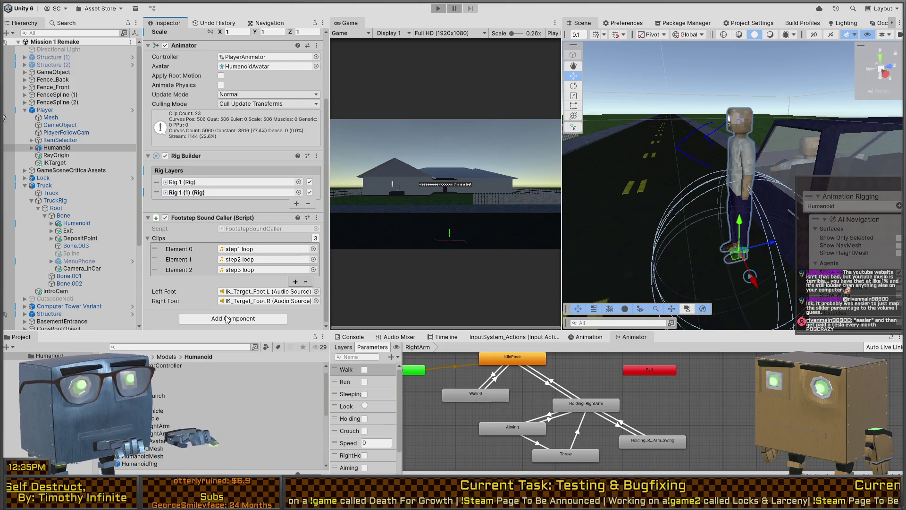
left_click(590, 337)
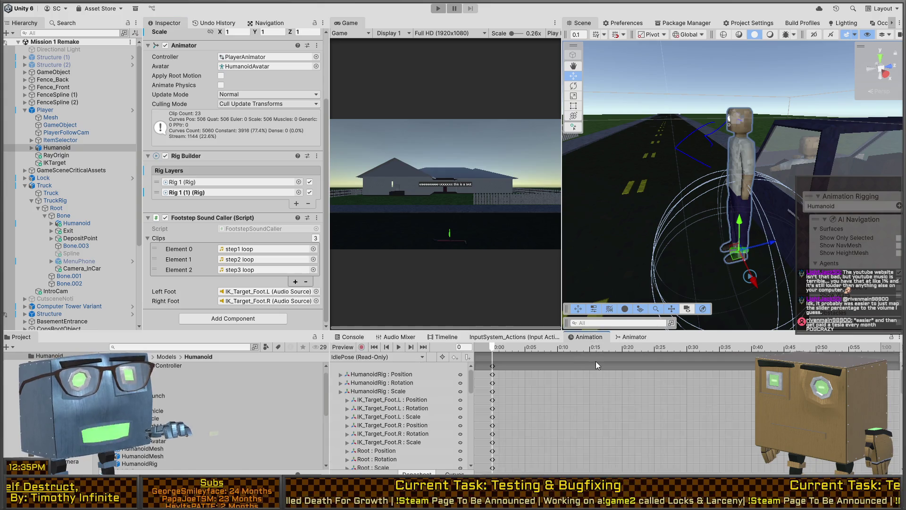
In Humanoid.fbx import settings, select Holding_RightArm_Swing, preview around frame 18, and expand Events
left_click(142, 373)
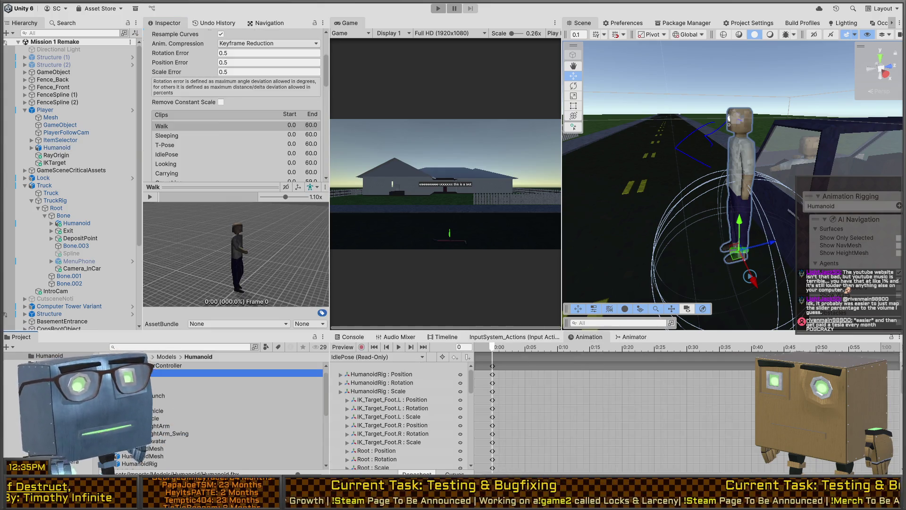
scroll(203, 100, "down", 10)
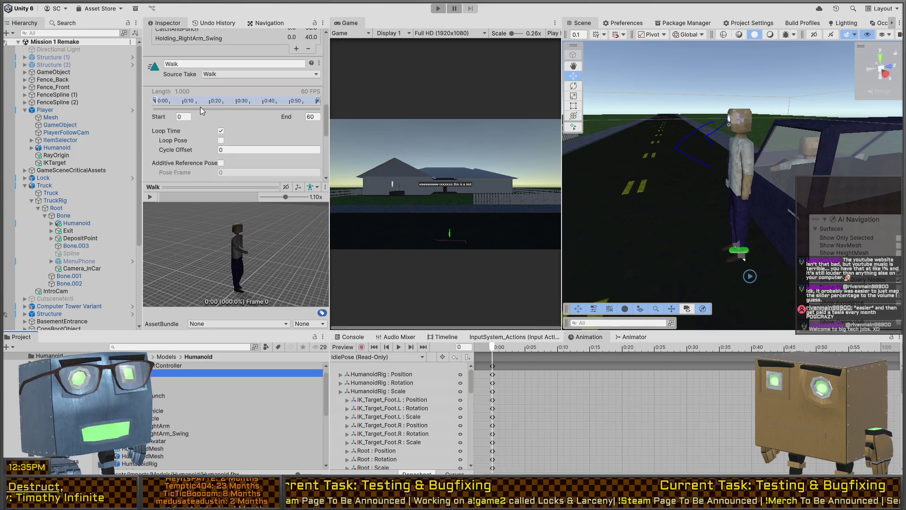
scroll(202, 110, "up", 8)
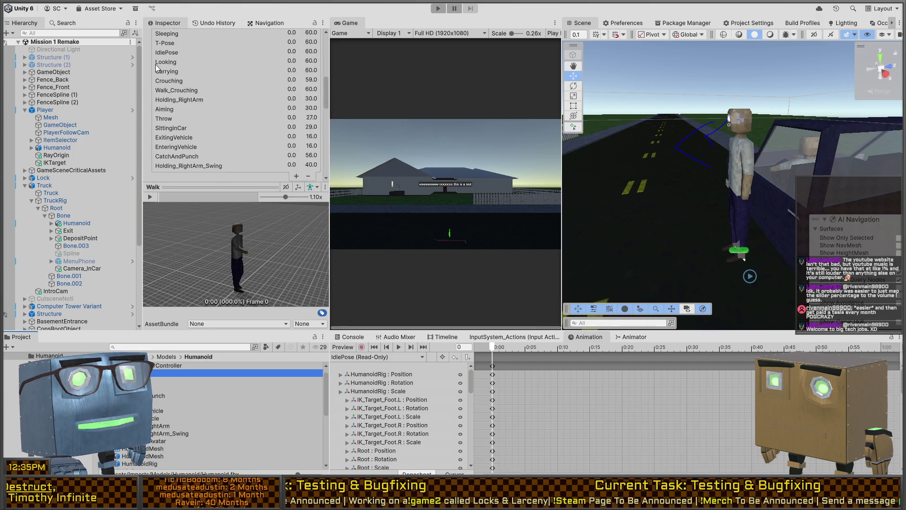
scroll(179, 148, "down", 1)
left_click(197, 142)
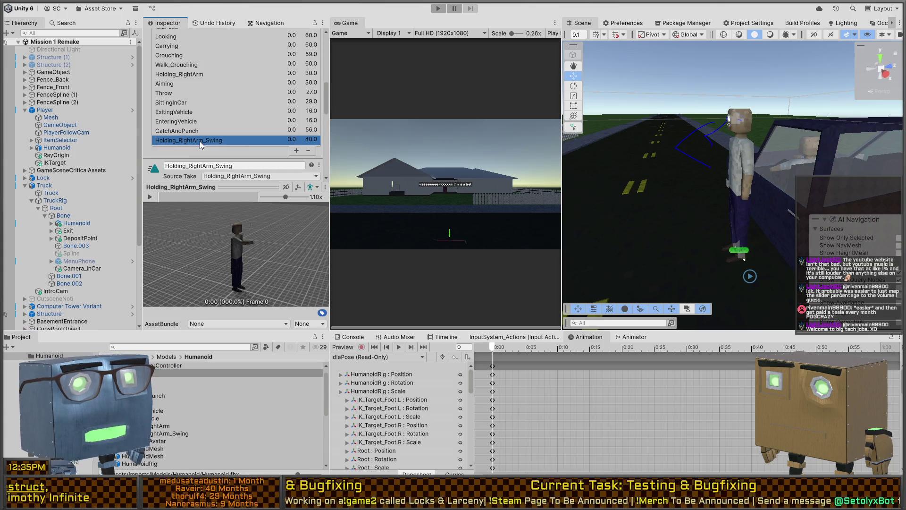
scroll(200, 140, "down", 5)
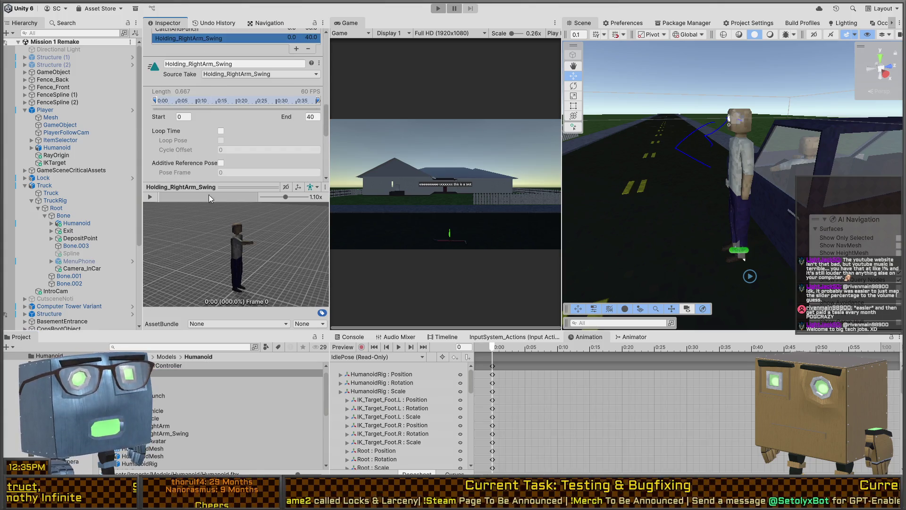
left_click_drag(179, 197, 204, 186)
scroll(179, 119, "down", 4)
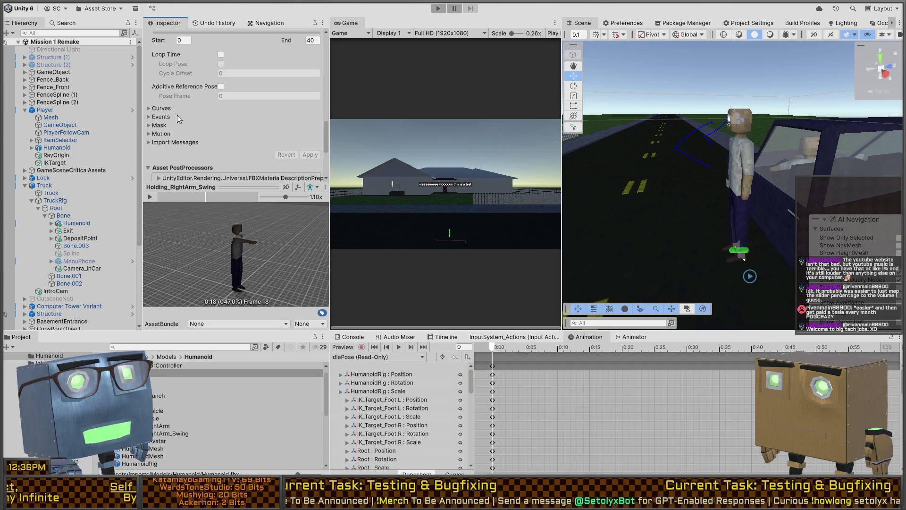
left_click(160, 117)
Add an animation event at frame 18 of Holding_RightArm_Swing with Function set to Strike
left_click(158, 127)
left_click(265, 142)
scroll(266, 132, "down", 1)
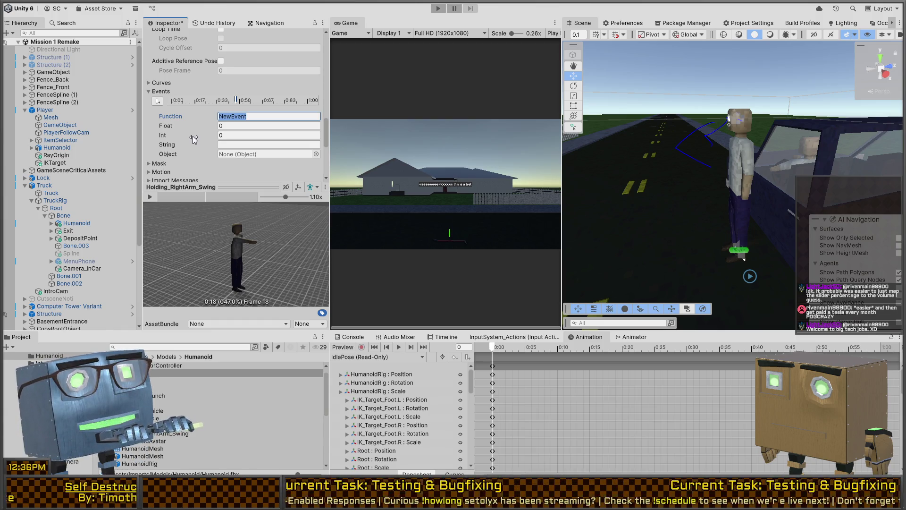
type("Strike")
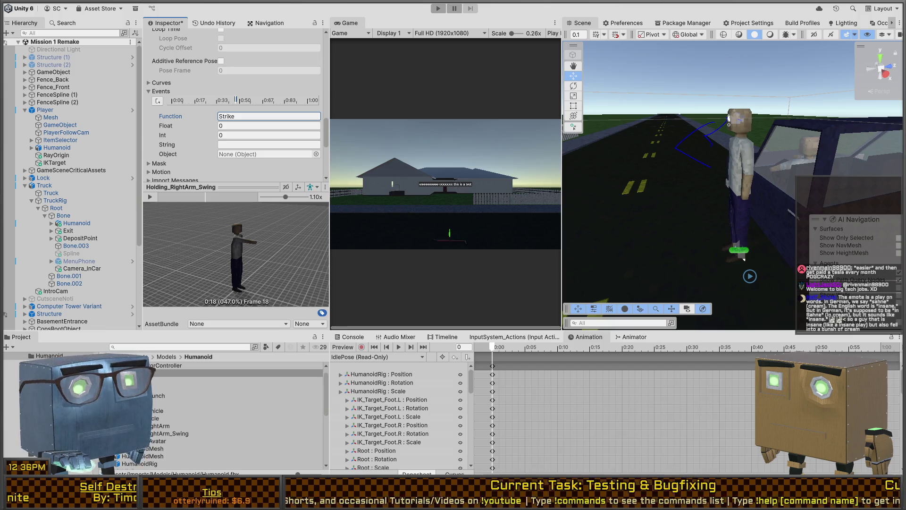
left_click_drag(770, 189, 778, 195)
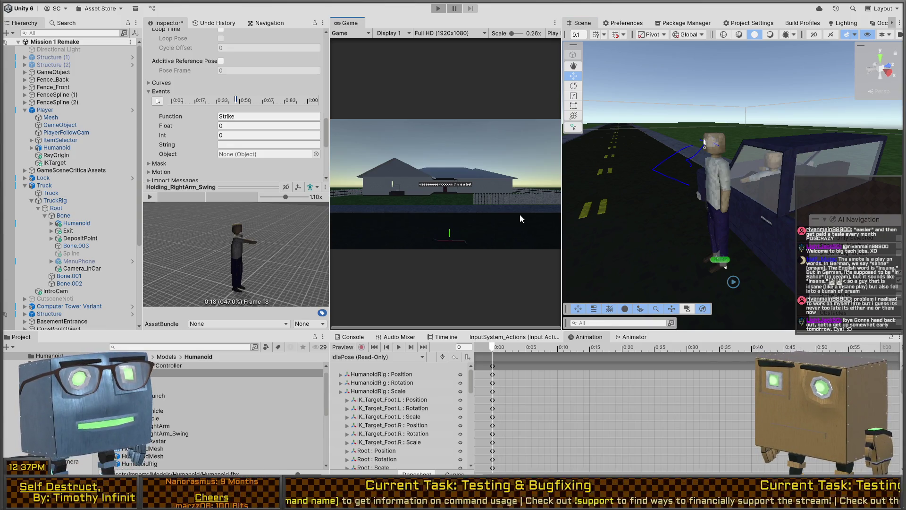
mouse_move(703, 217)
left_mouse_down()
mouse_move(702, 208)
mouse_move(675, 217)
left_mouse_up()
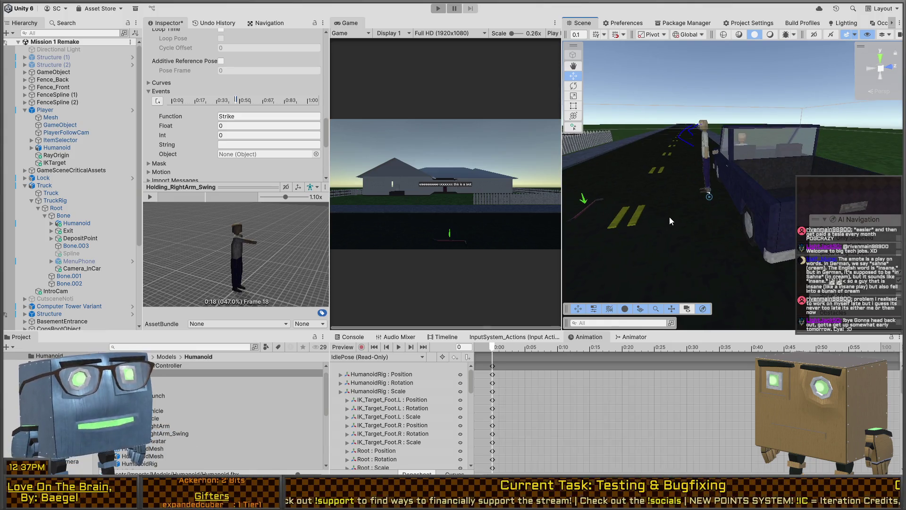
left_click_drag(709, 180, 753, 190)
mouse_move(239, 220)
left_mouse_down()
mouse_move(248, 250)
mouse_move(196, 264)
left_mouse_up()
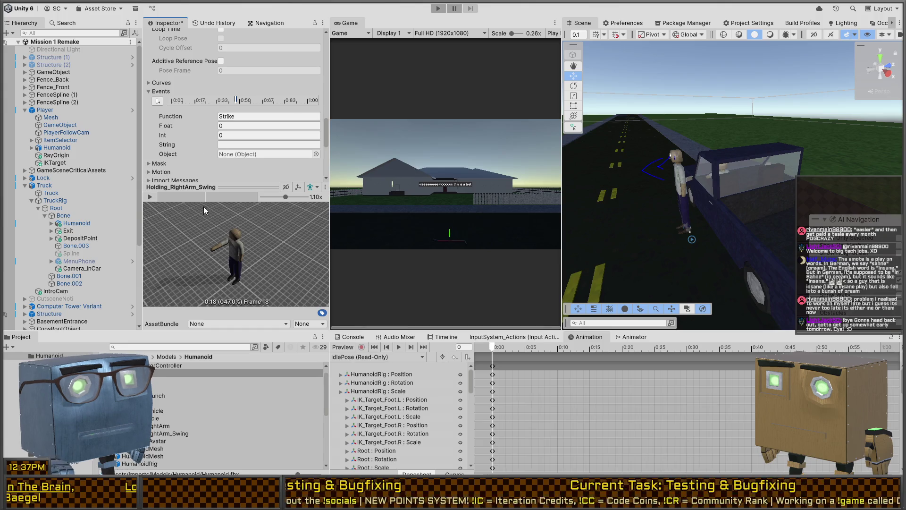
left_click_drag(209, 197, 251, 197)
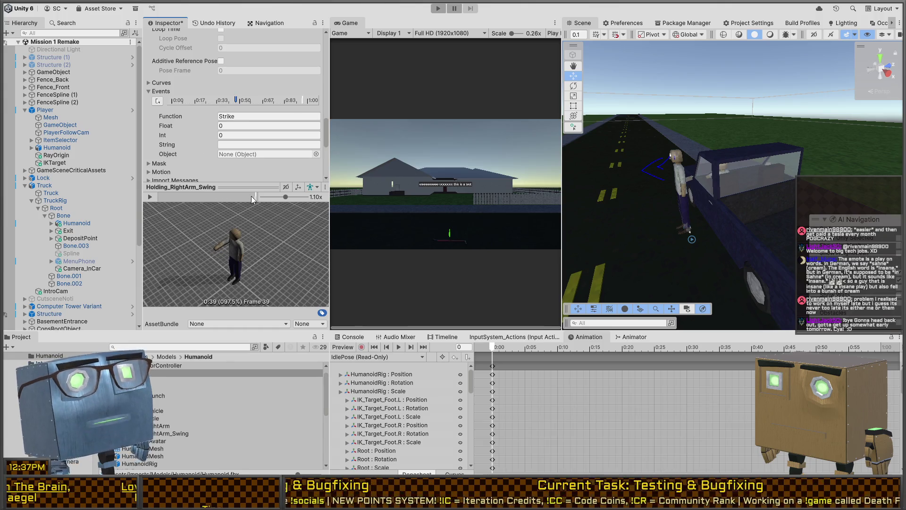
Select Player > Humanoid, scroll to its Animator, Rig Builder and Footstep Sound Caller, and begin Add Component
left_click(45, 109)
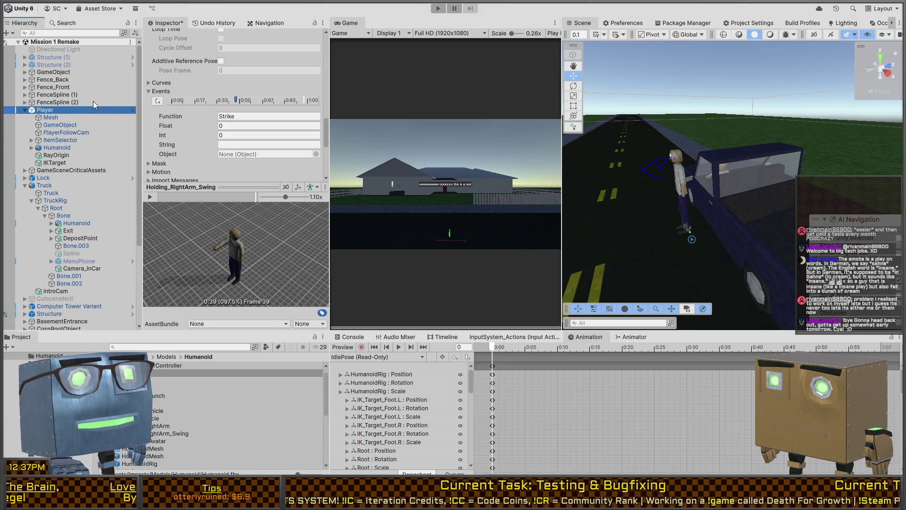
left_click(46, 149)
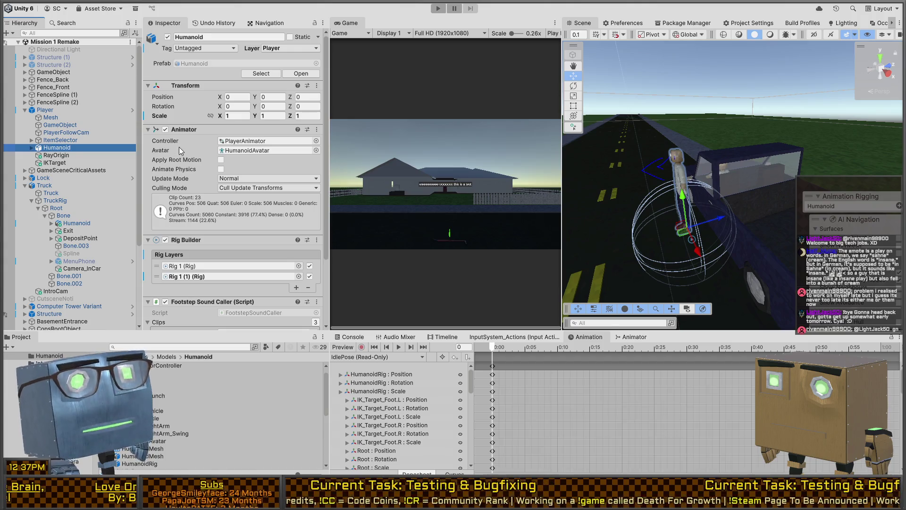
scroll(181, 151, "down", 3)
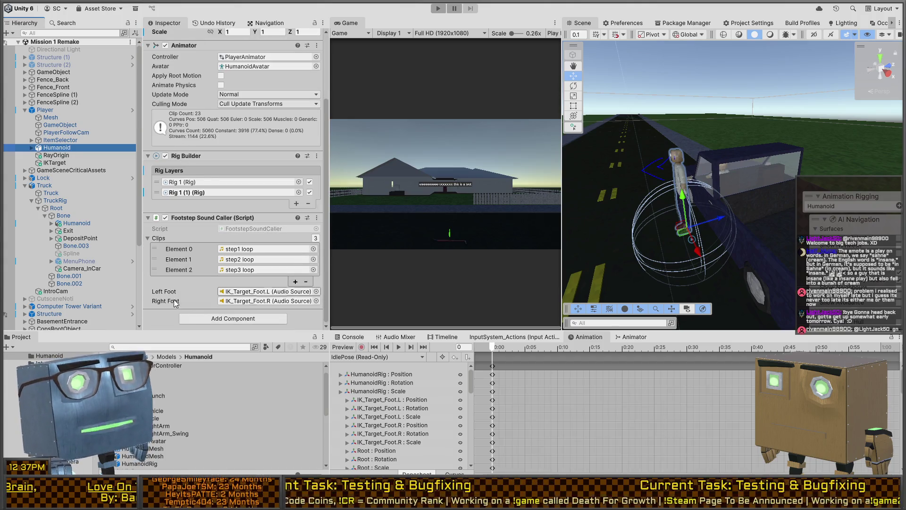
left_click(197, 322)
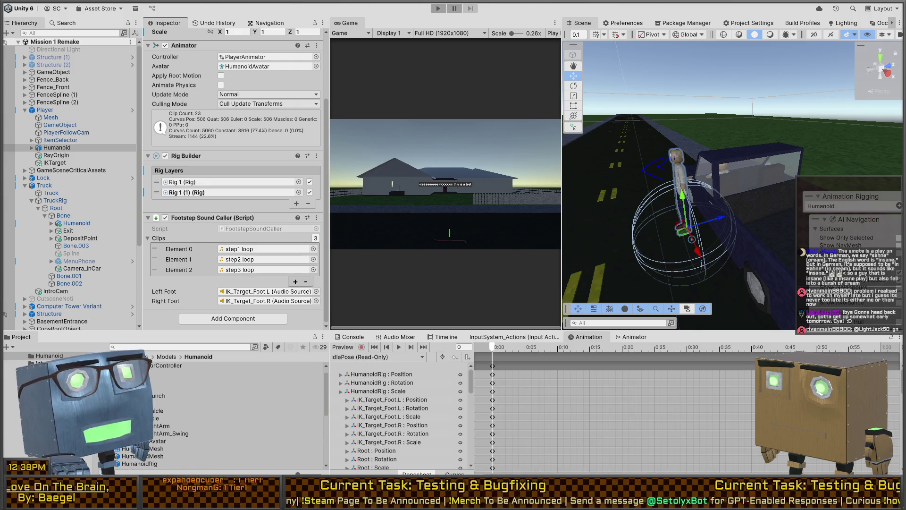
key("alt+Tab")
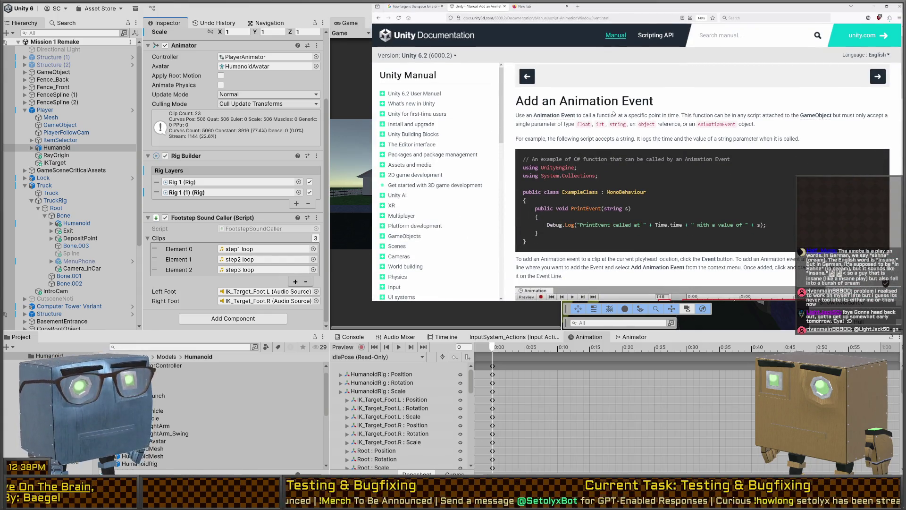
scroll(613, 136, "down", 2)
scroll(613, 136, "down", 2)
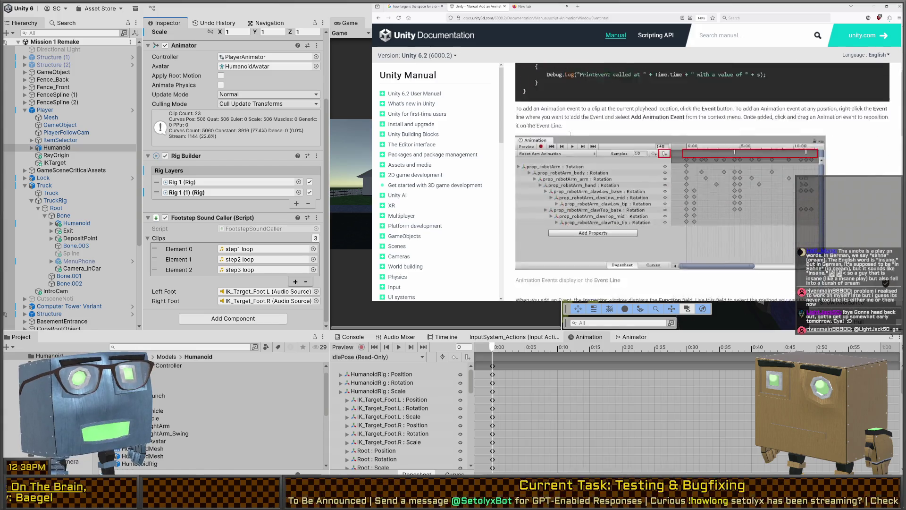
scroll(608, 117, "down", 1)
scroll(608, 117, "down", 1)
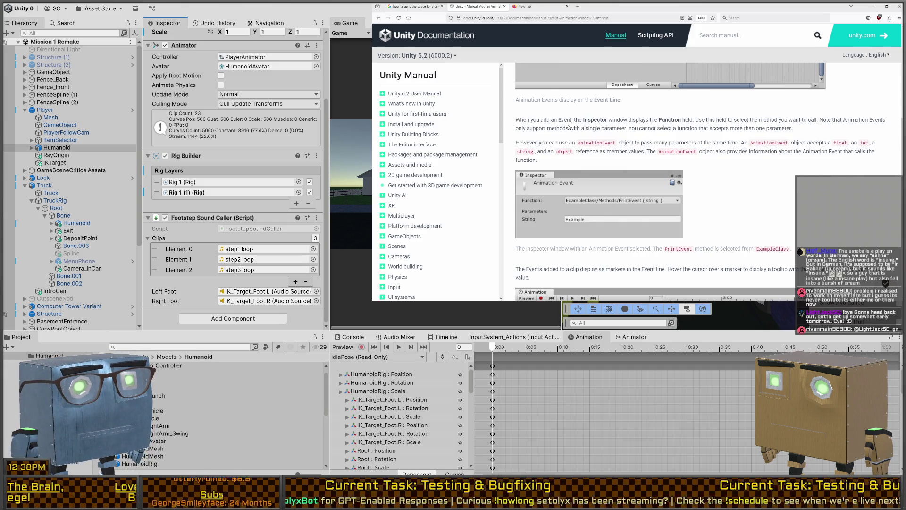
scroll(595, 127, "down", 1)
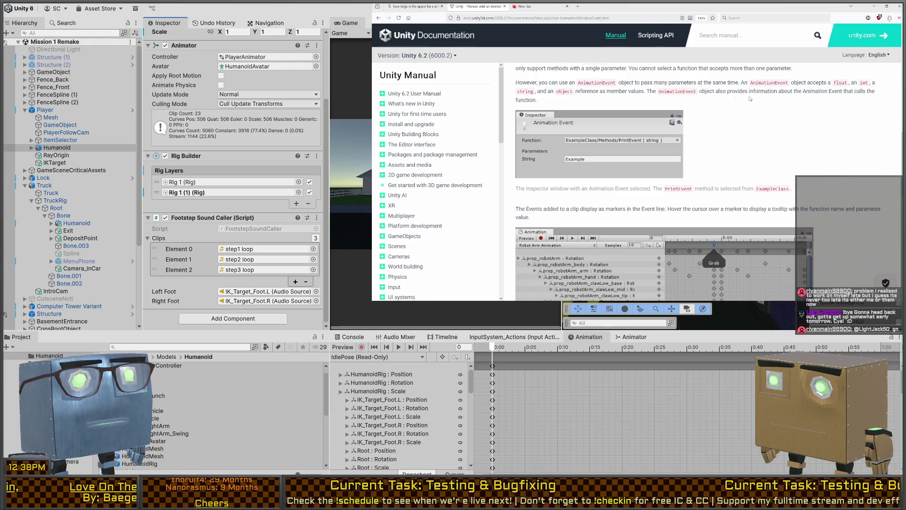
scroll(537, 112, "down", 2)
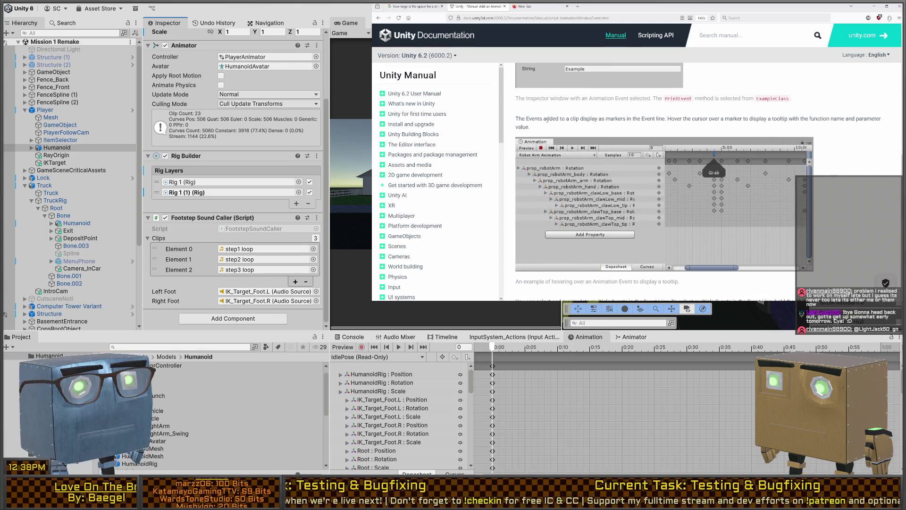
scroll(588, 121, "down", 3)
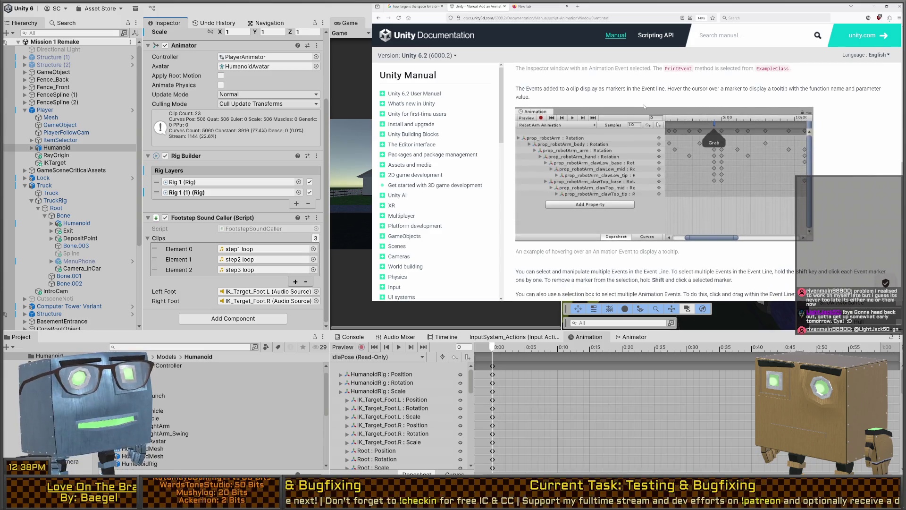
scroll(532, 143, "down", 3)
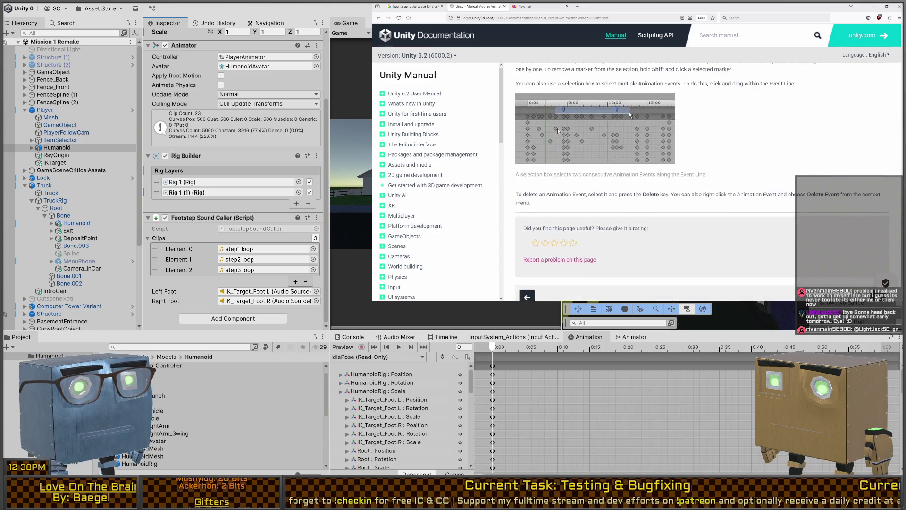
scroll(538, 126, "up", 10)
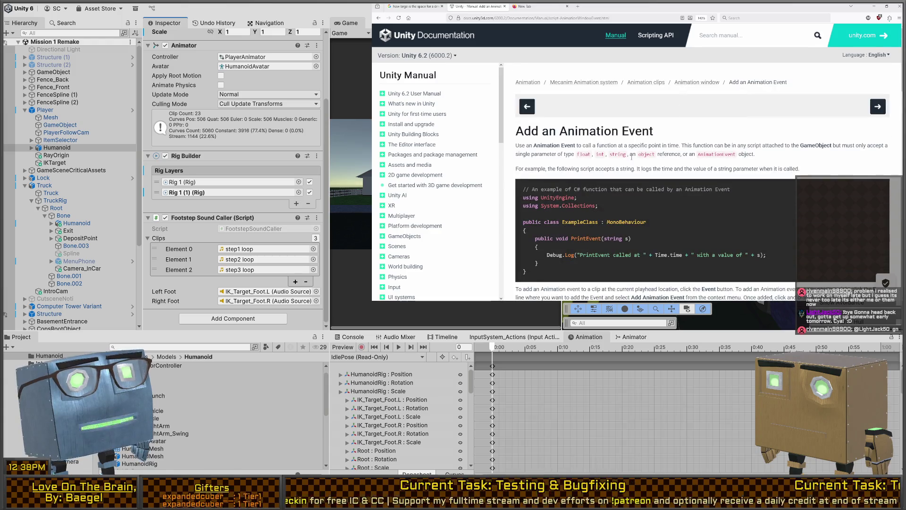
scroll(542, 145, "down", 1)
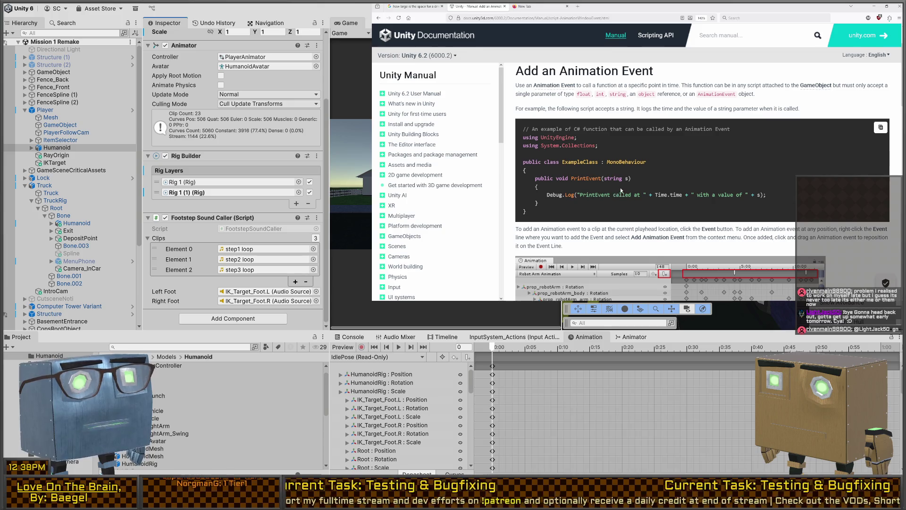
scroll(574, 133, "up", 1)
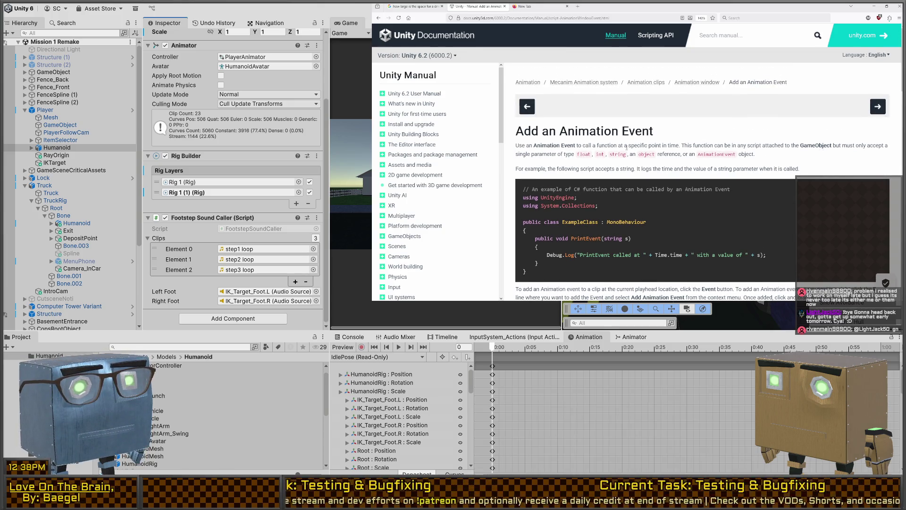
left_click_drag(696, 145, 872, 145)
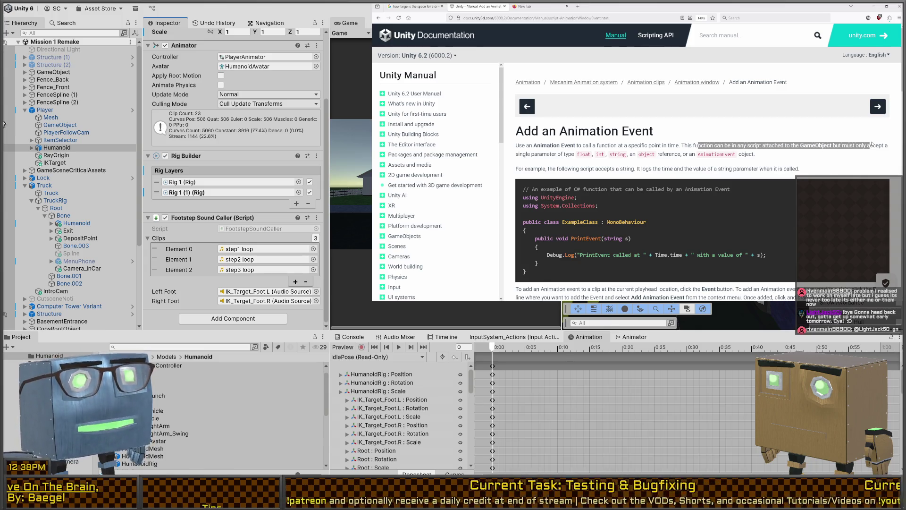
mouse_move(522, 154)
left_mouse_down()
mouse_move(713, 155)
mouse_move(706, 164)
left_mouse_up()
left_click(536, 169)
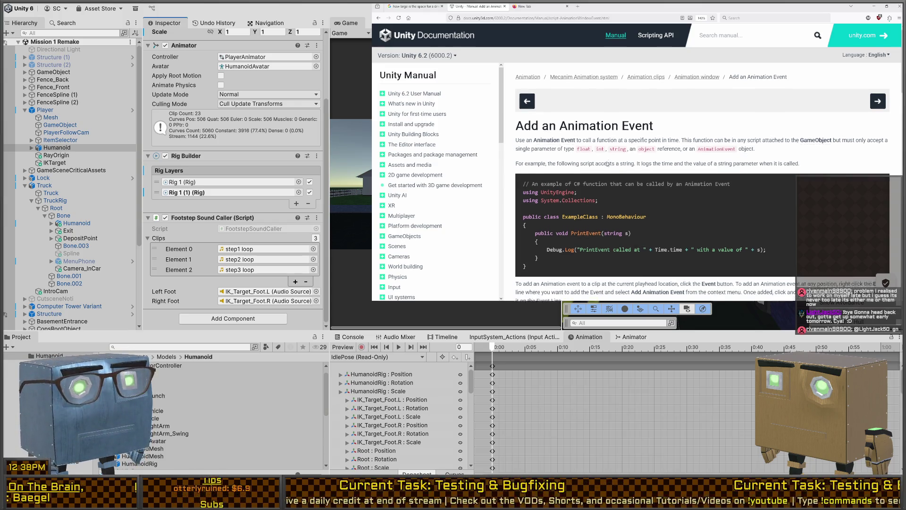
scroll(573, 176, "down", 3)
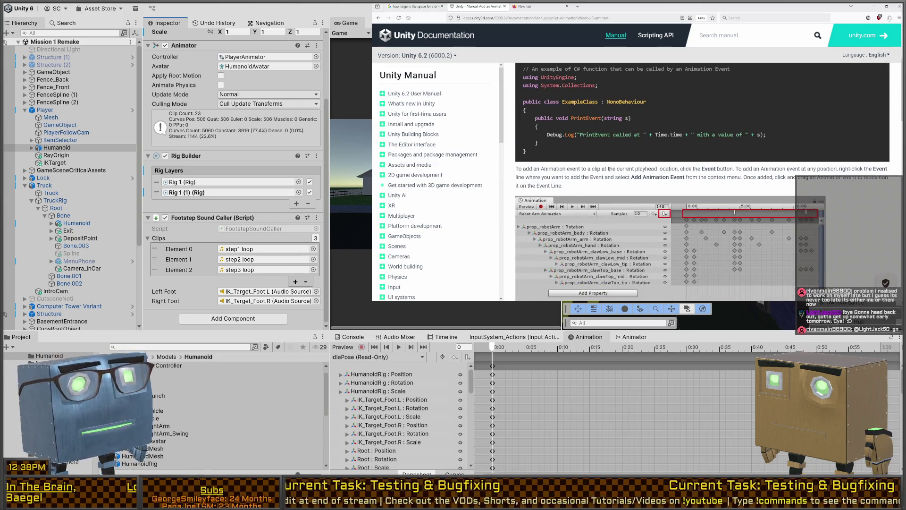
scroll(689, 88, "up", 3)
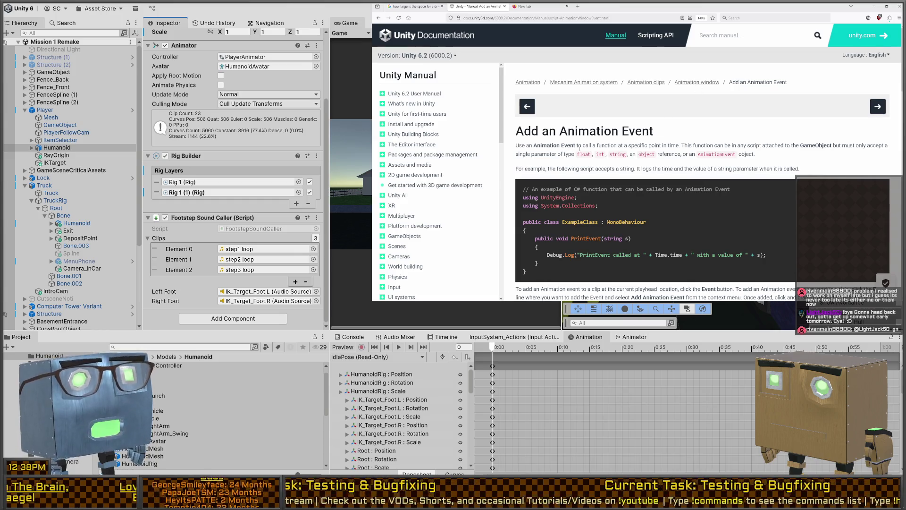
key("alt+Tab")
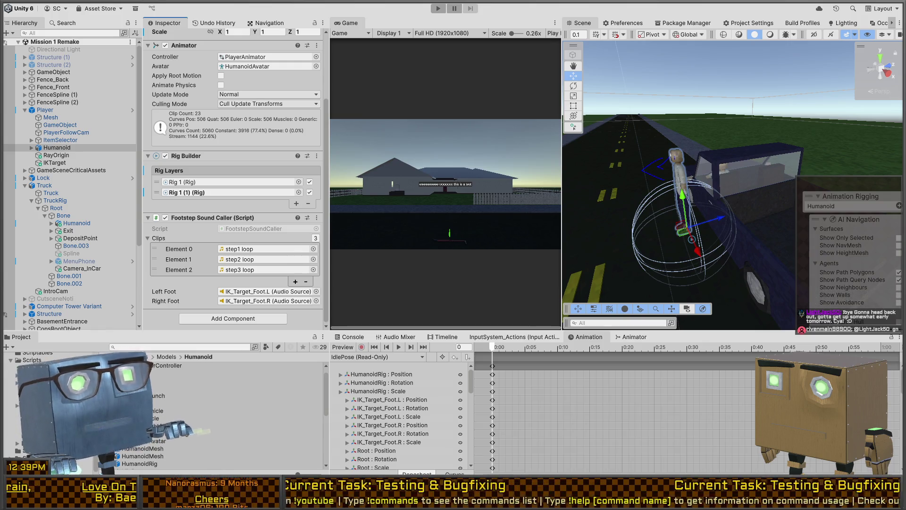
Create a folder named Animation inside the Utilities folder
left_click(33, 443)
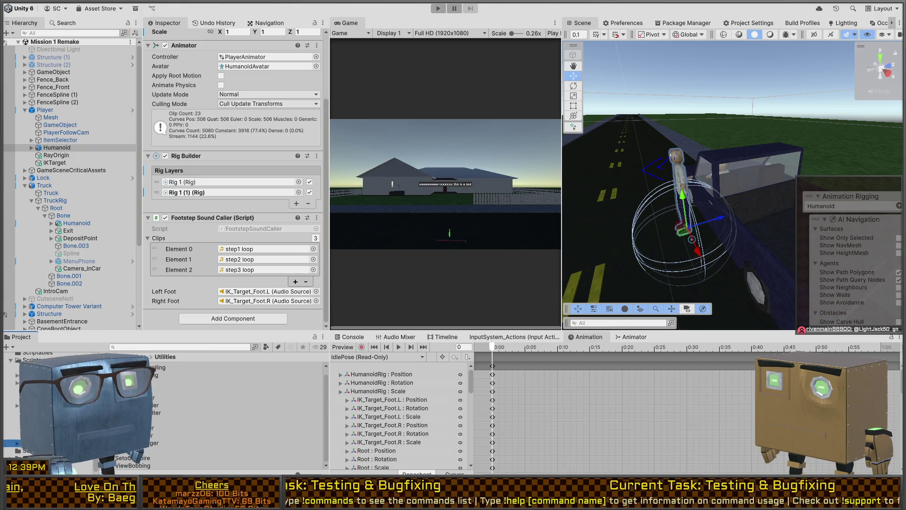
left_click(129, 458)
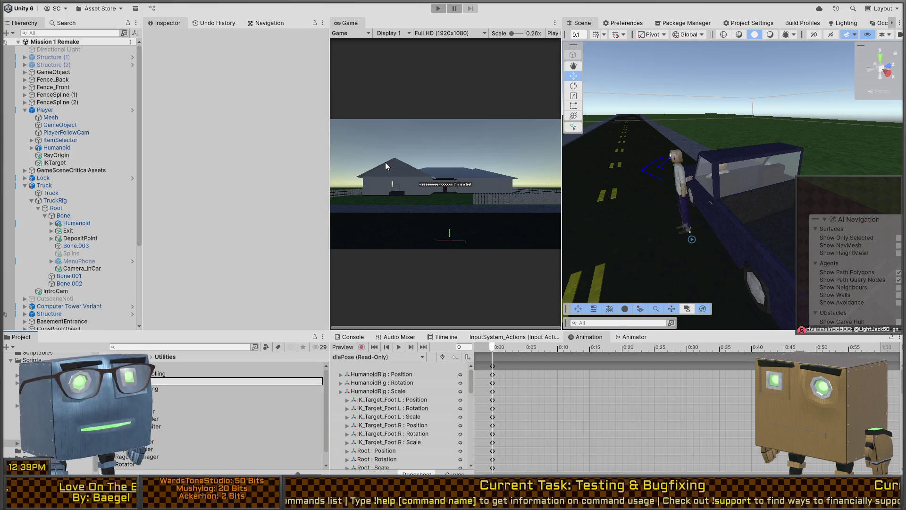
key("Return")
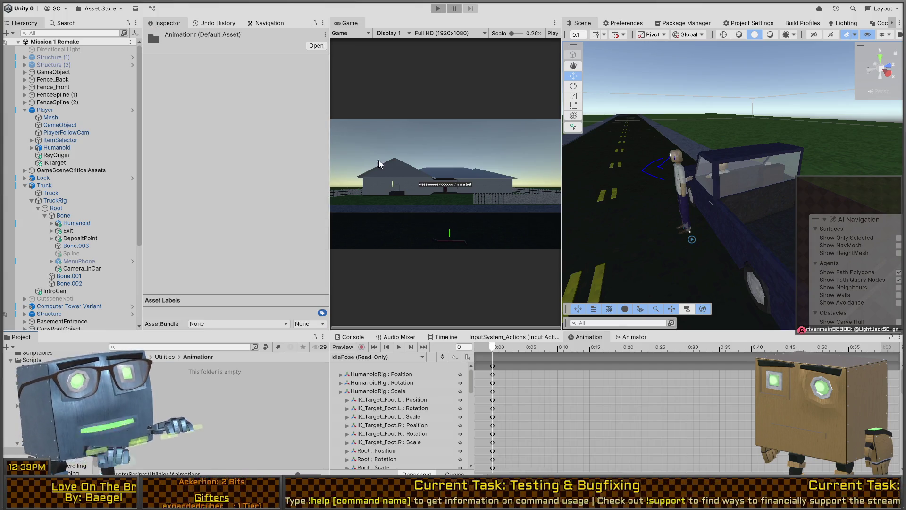
key("F2")
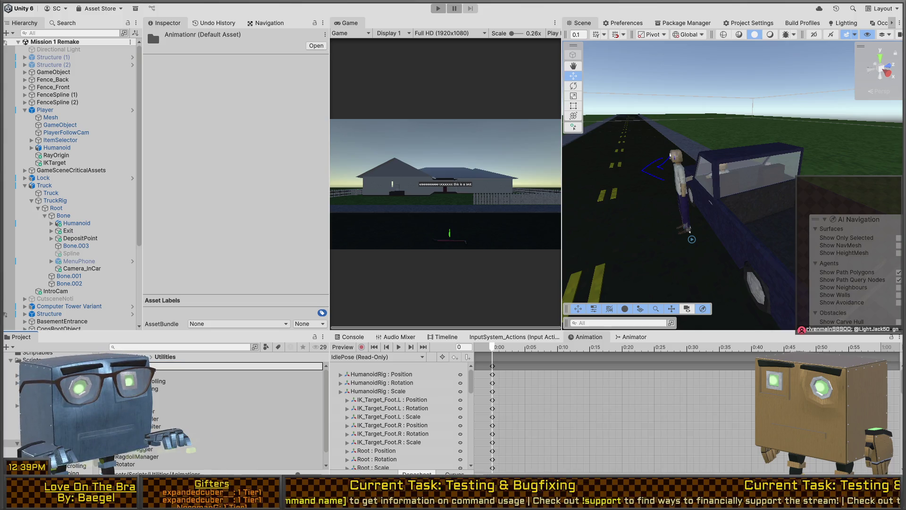
key("Return")
key("Return")
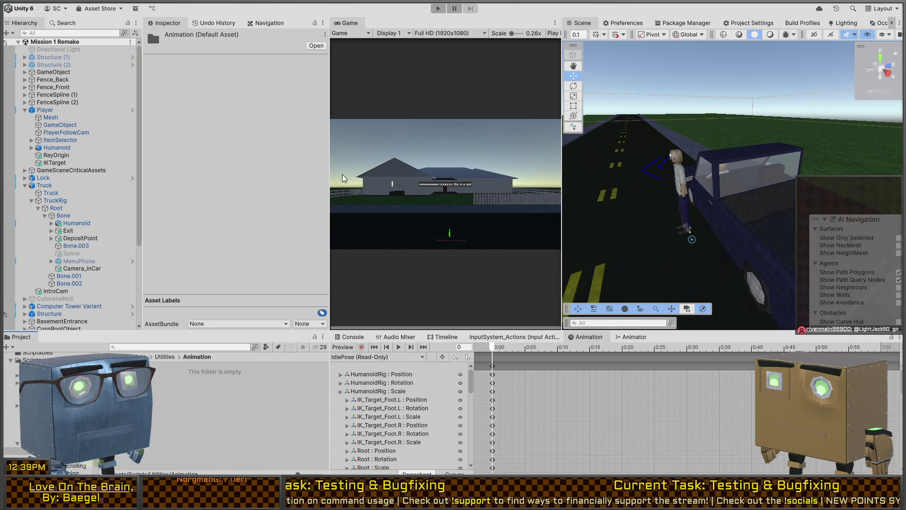
Create the AnimationEventTrigger MonoBehaviour script there and open it in Visual Studio
key("ctrl+alt+n")
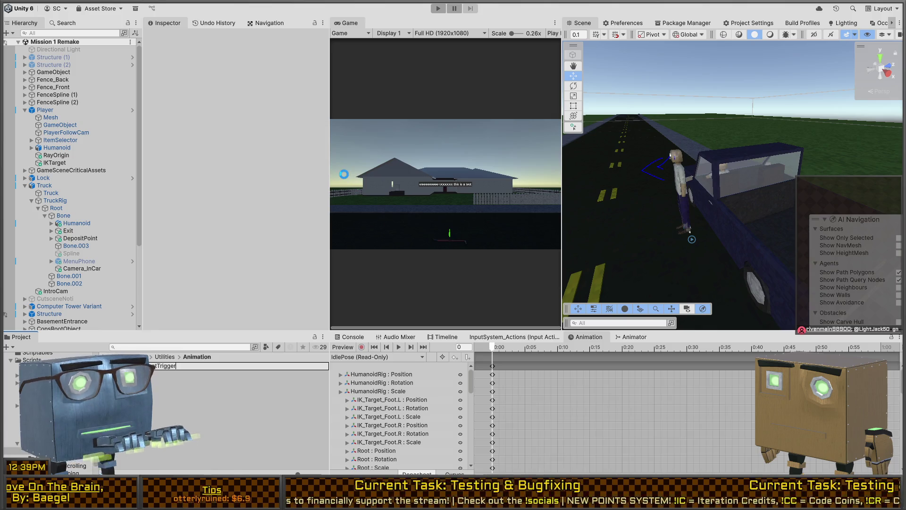
key("Return")
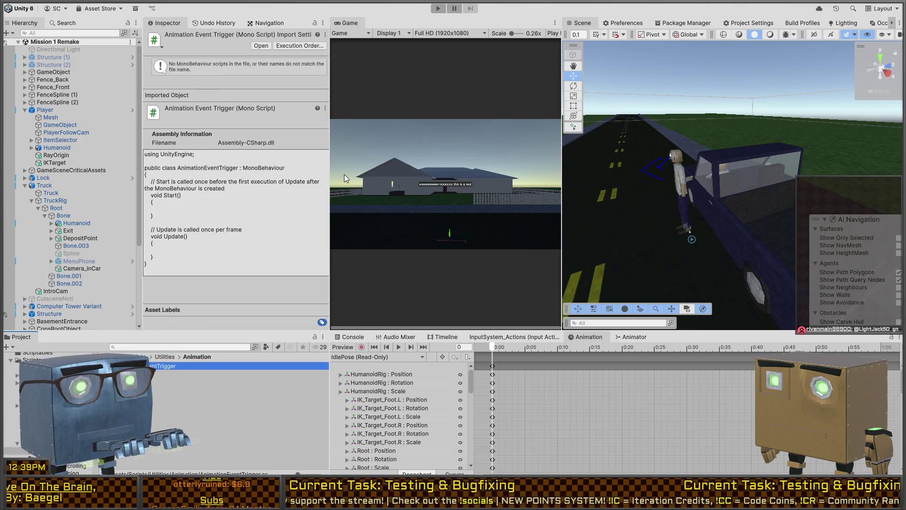
key("Return")
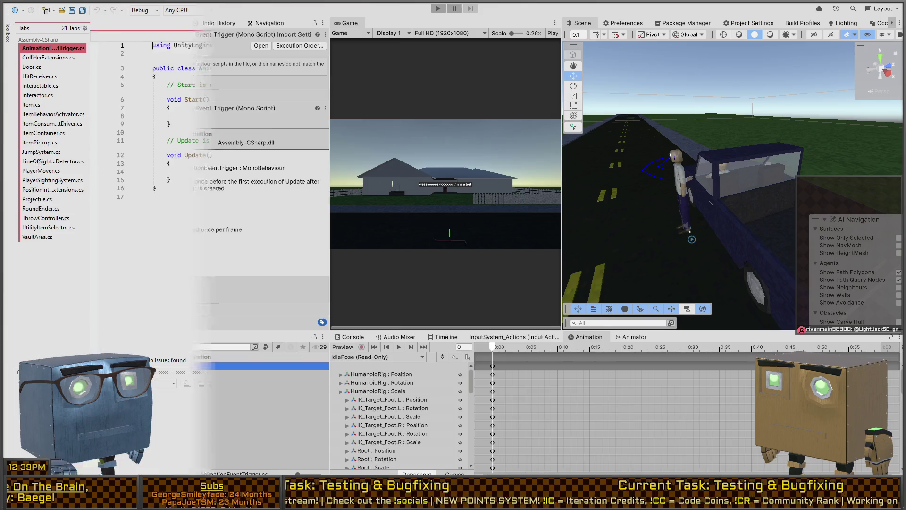
Delete the Start and Update templates and begin declaring public void AnimationEventCall(AnimationEvent ...)
key("shift+Up")
key("shift+Up")
key("shift+Up")
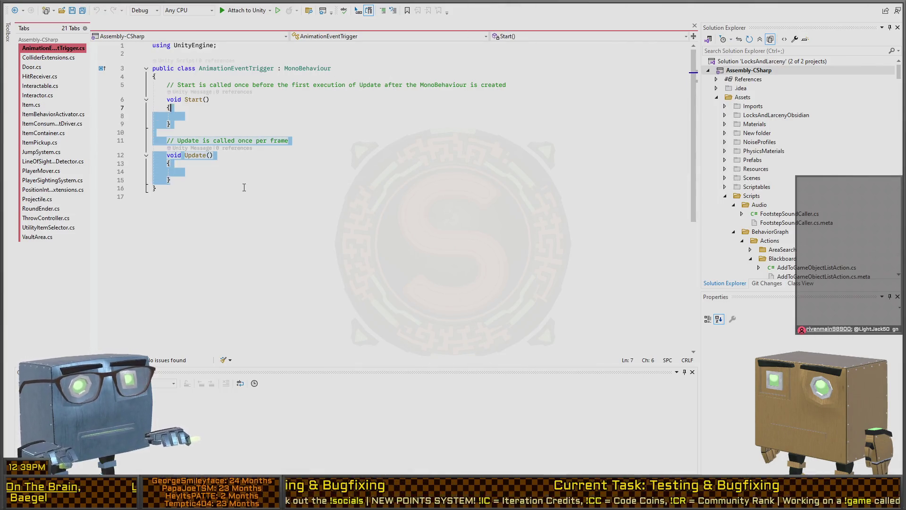
key("Return")
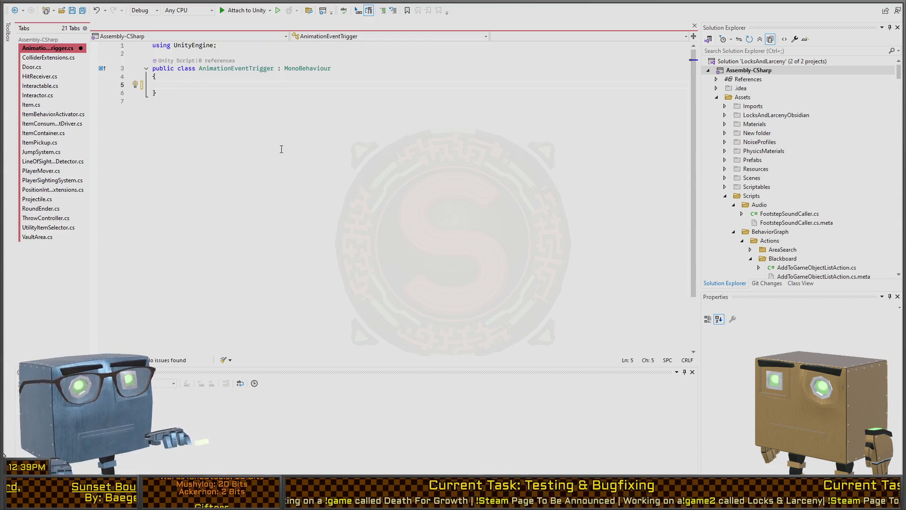
type("public void ")
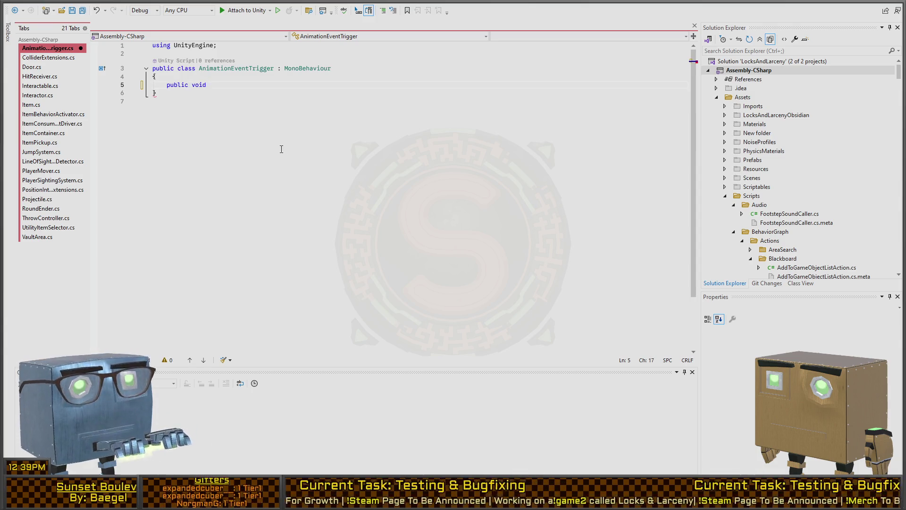
type("Trigger")
key("ctrl+BackSpace")
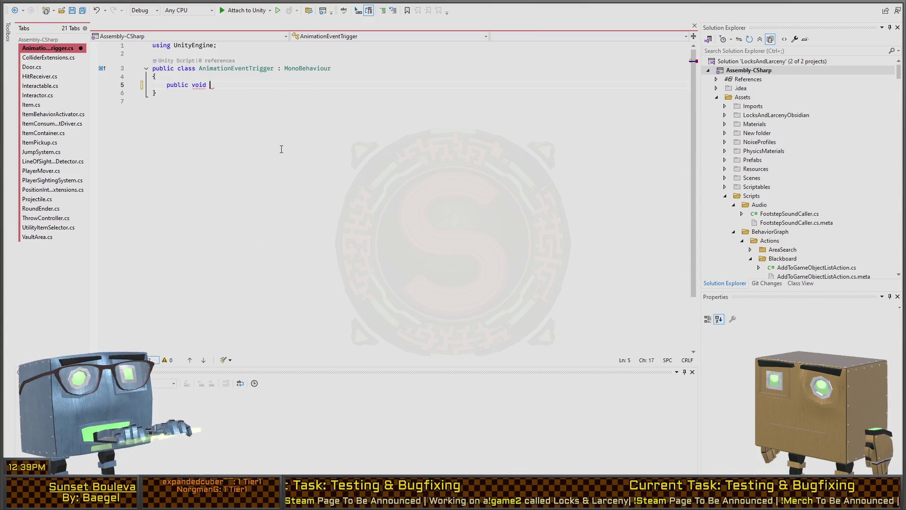
type("AnimationEvent")
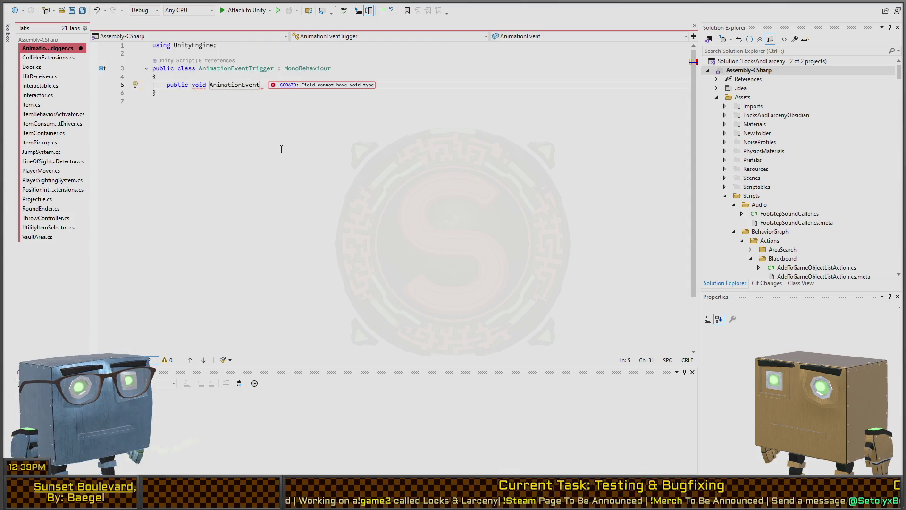
type("()")
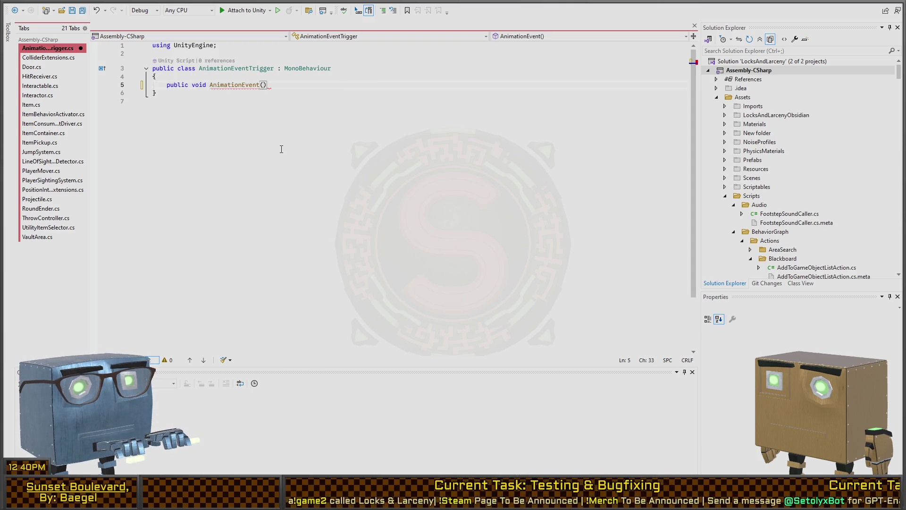
key("BackSpace")
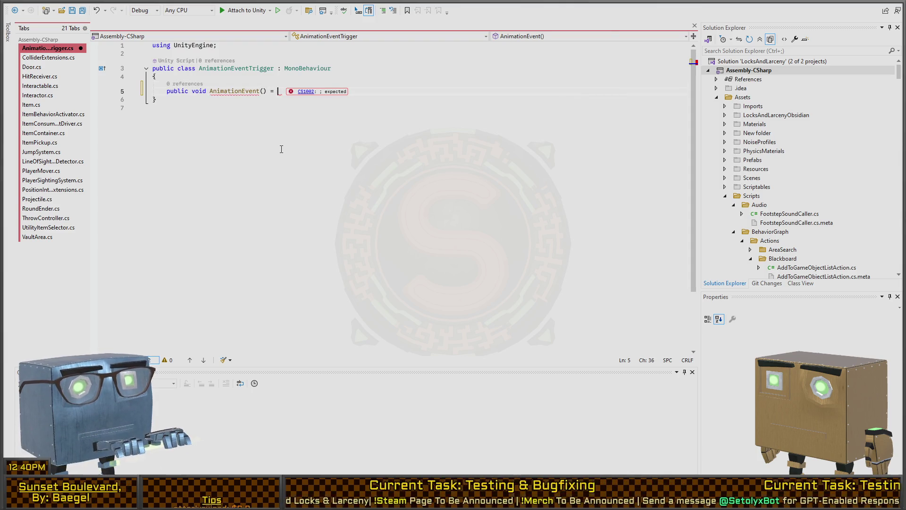
key("BackSpace")
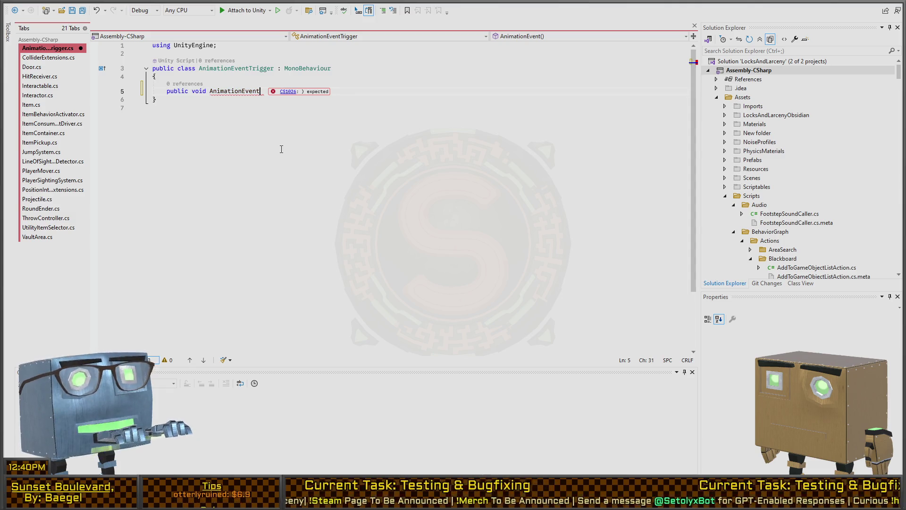
type("Call(AnimationEvent")
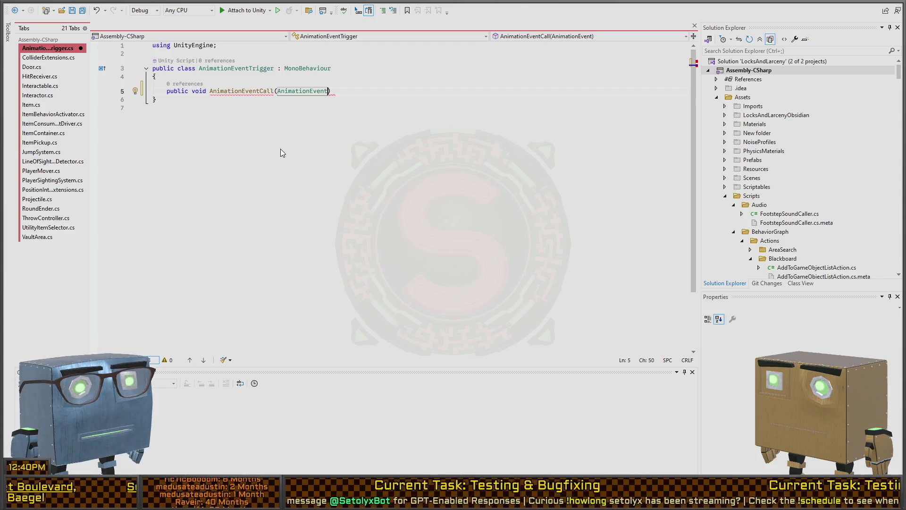
type("event){")
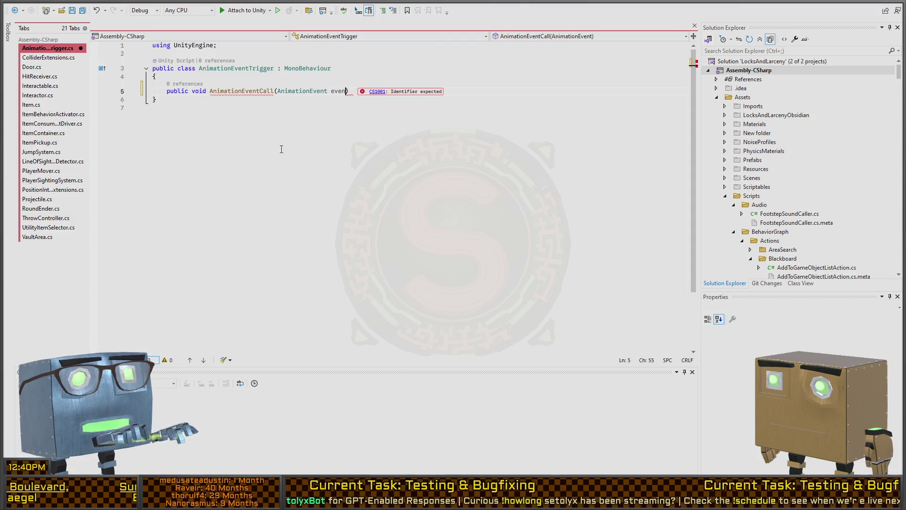
key("BackSpace")
key("BackSpace")
key("BackSpace")
Name the parameter data, add Debug.Log($"This works! {JsonUtility.ToJson(data)}"); and save the script
type("data) {")
key("Return")
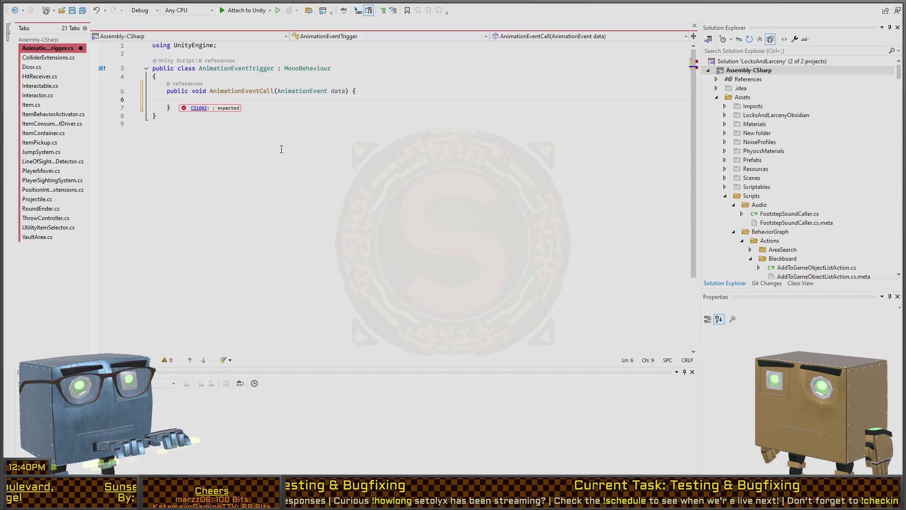
key("Down")
key("Up")
type("Deb")
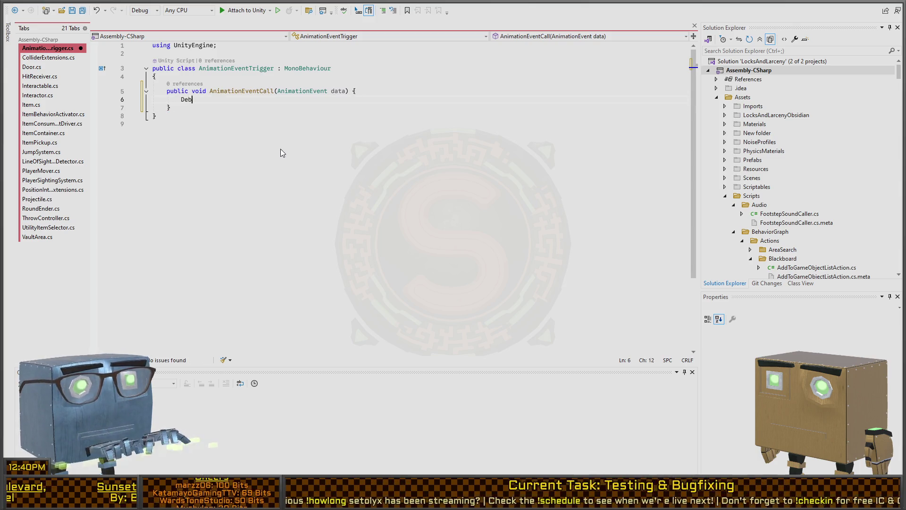
type("ug.Log($\"This works! ")
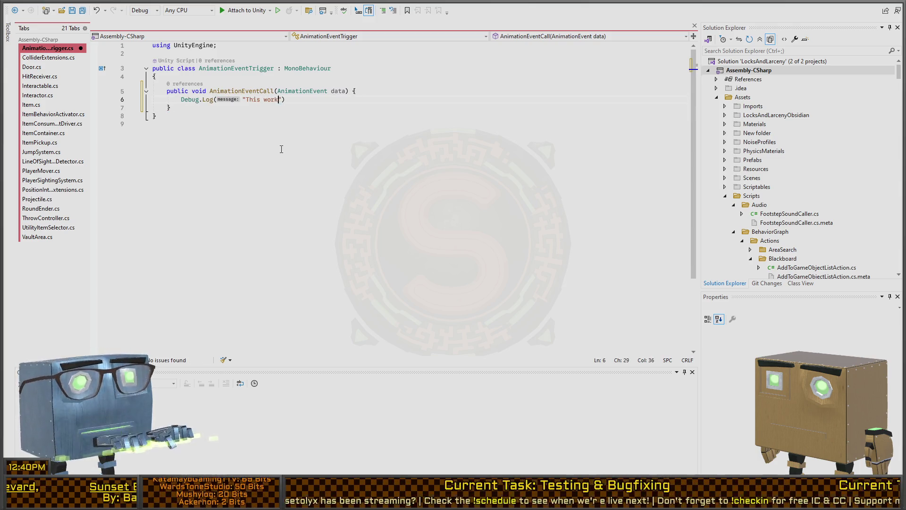
type("{JsonUtility.ToJson(data)")
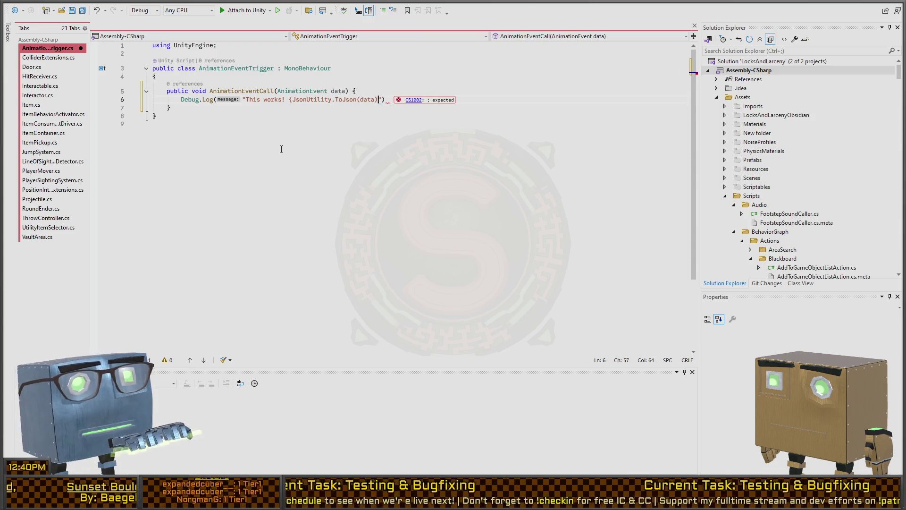
type("}")
key("ctrl+Left")
key("ctrl+Left")
key("ctrl+Left")
type("$")
key("End")
type(";")
key("ctrl+s")
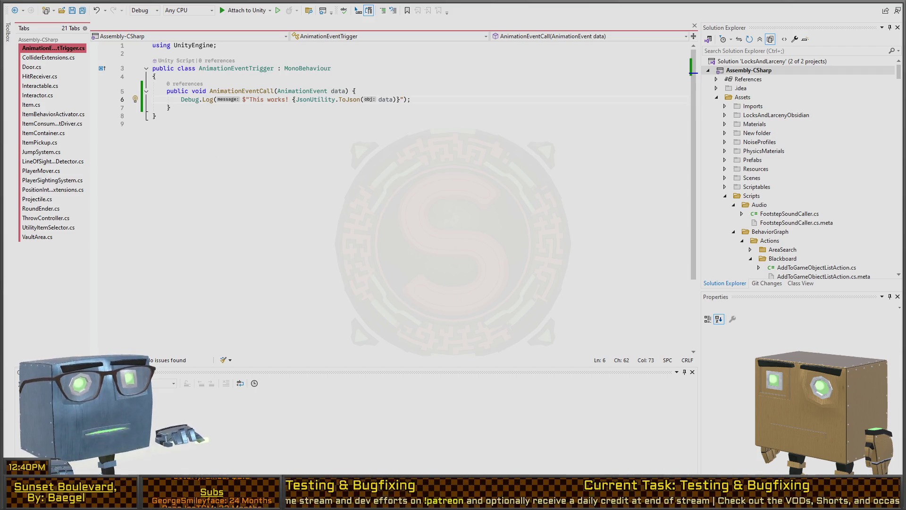
key("alt+Tab")
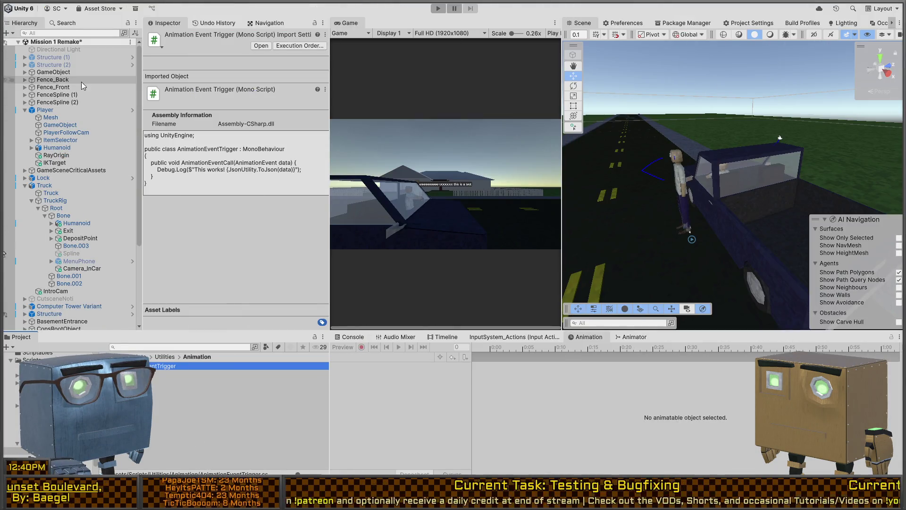
Attach the AnimationEventTrigger script to the Player's Humanoid object
left_click(45, 111)
left_click(56, 148)
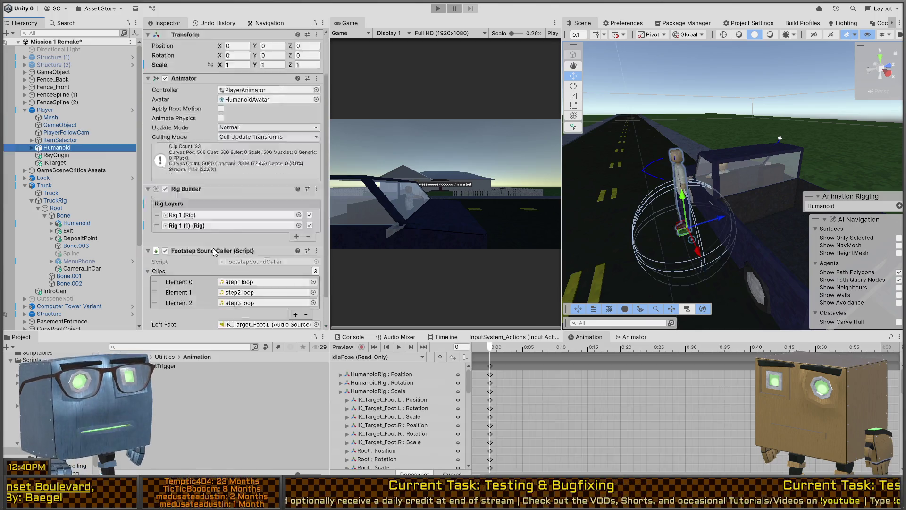
scroll(231, 179, "down", 1)
left_click_drag(192, 140, 192, 156)
Ping the HumanoidAvatar asset from the Animator's Avatar field and select the Humanoid model
scroll(179, 263, "down", 3)
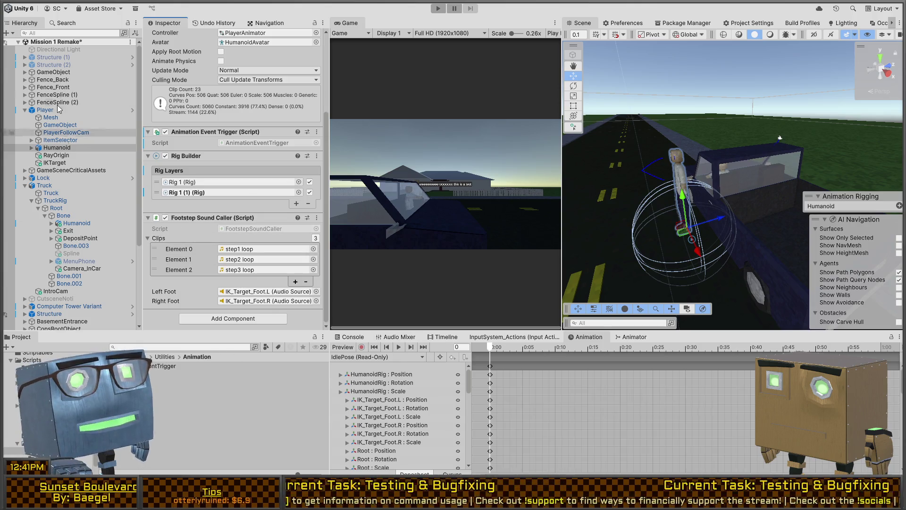
scroll(235, 146, "up", 5)
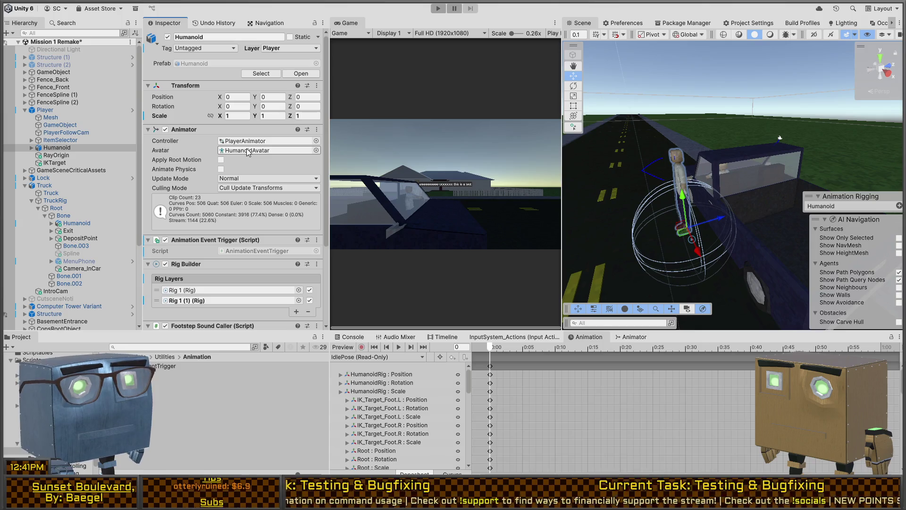
left_click(247, 148)
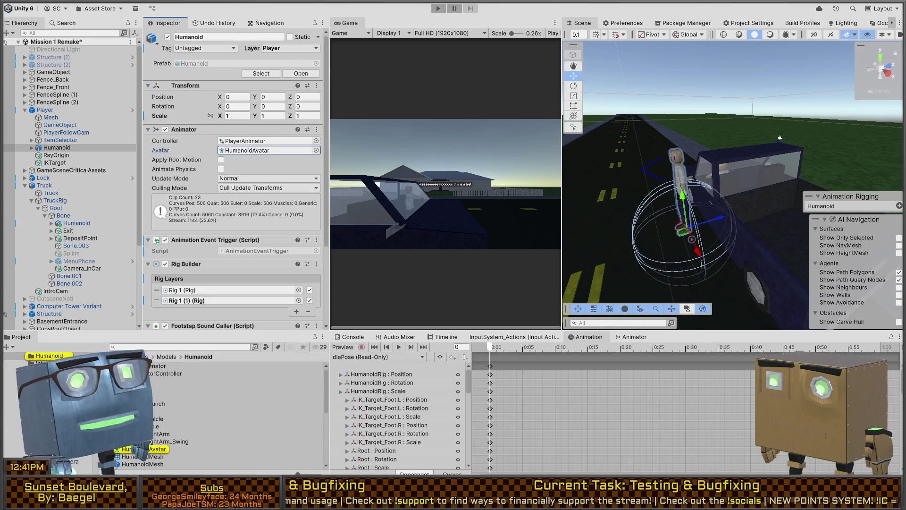
left_click(212, 381)
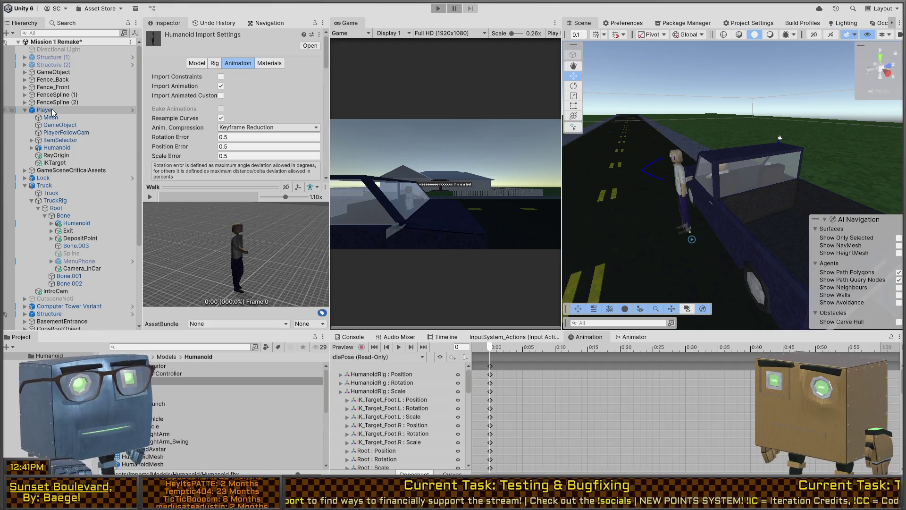
Reselect the Humanoid object, focus the Game view, then switch to AnimationEventTrigger.cs in Visual Studio
left_click(53, 148)
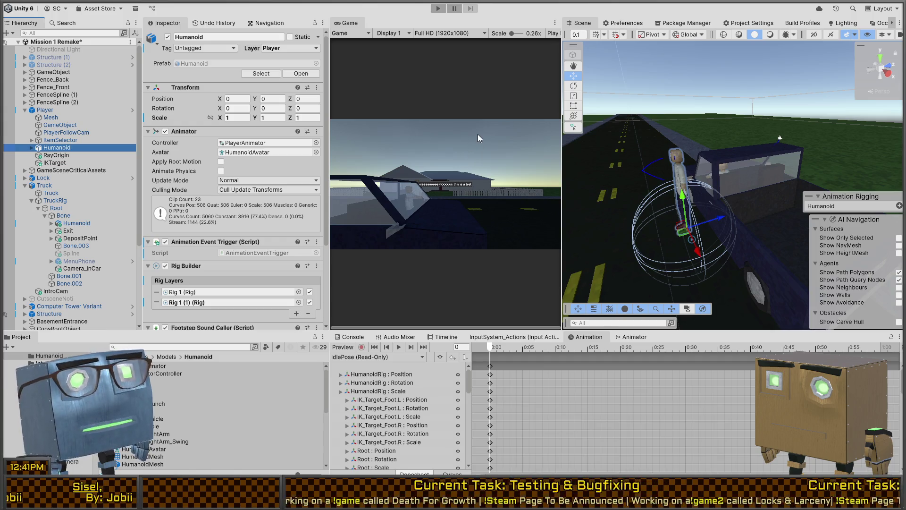
left_click(471, 144)
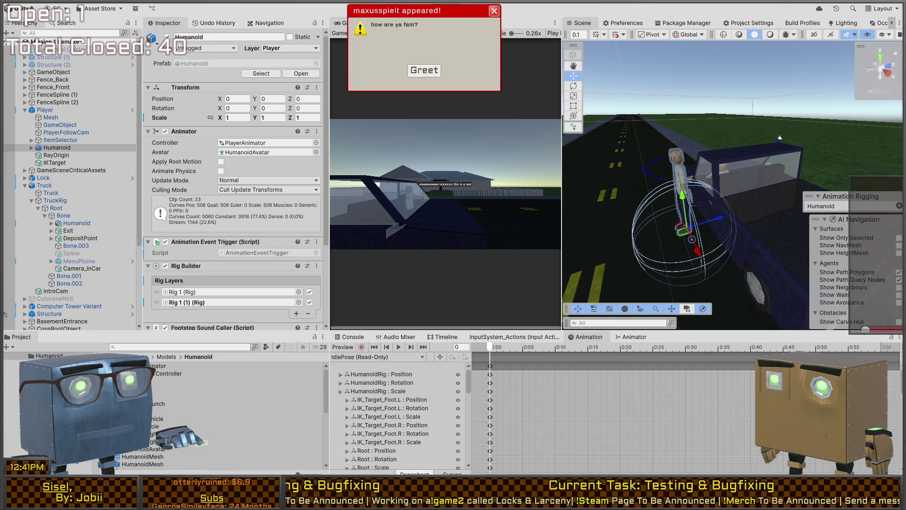
key("alt+Tab")
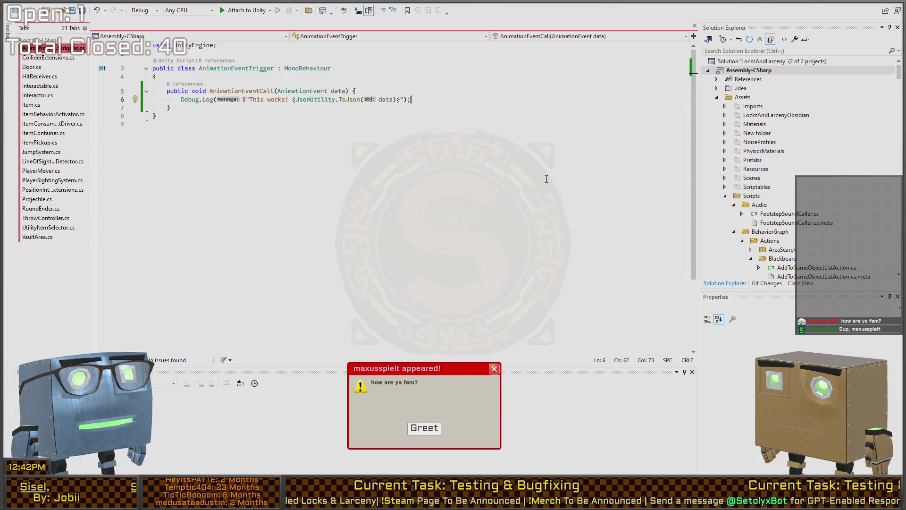
Review the AnimationEventCall method that logs "This works!" before returning to Unity
left_click(424, 431)
left_click(250, 94)
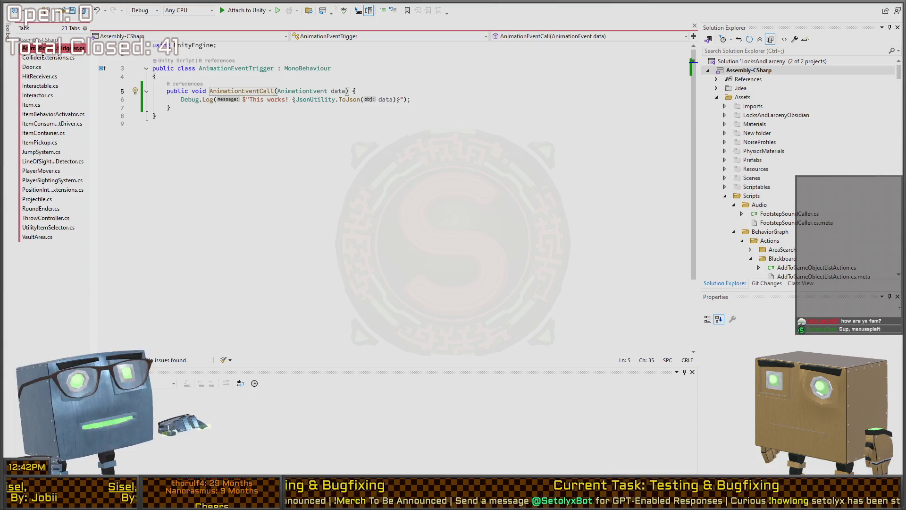
key("alt+Tab")
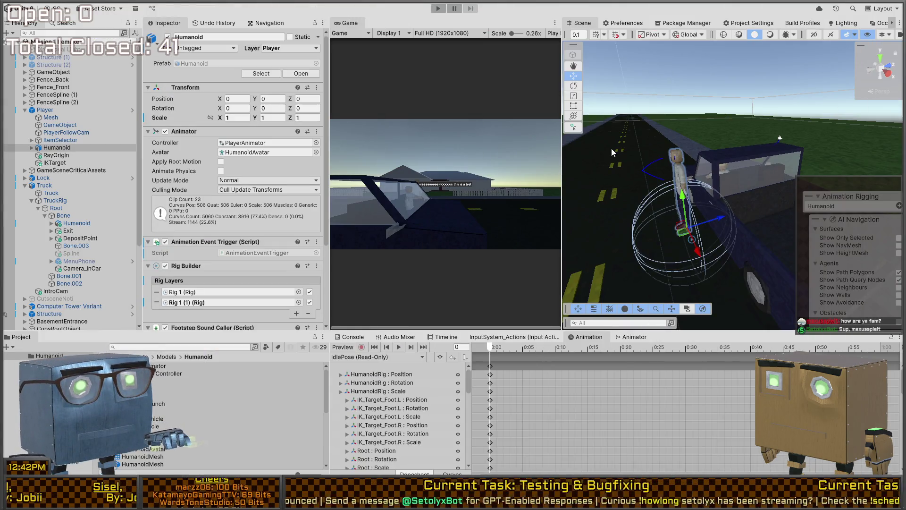
Show the Console, enter Play mode, pick up and draw the crowbar, then clear the log
left_click(492, 148)
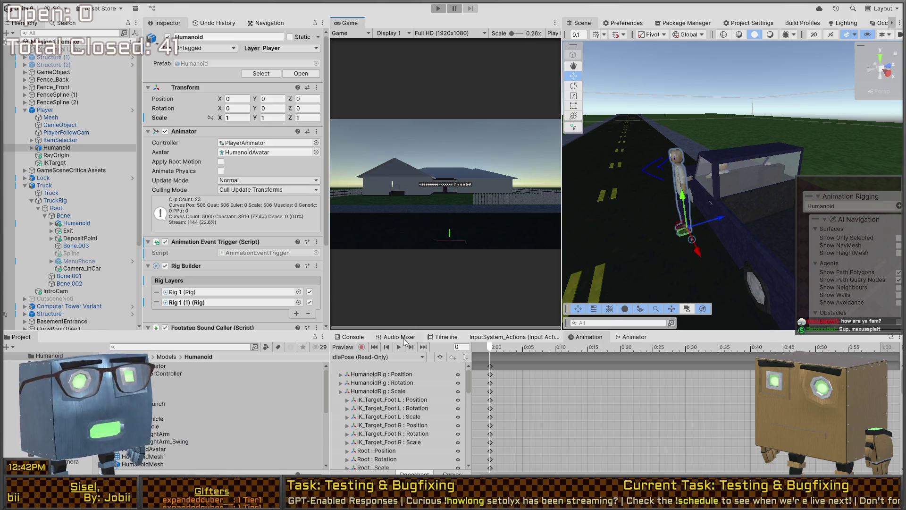
left_click(359, 337)
key("ctrl+p")
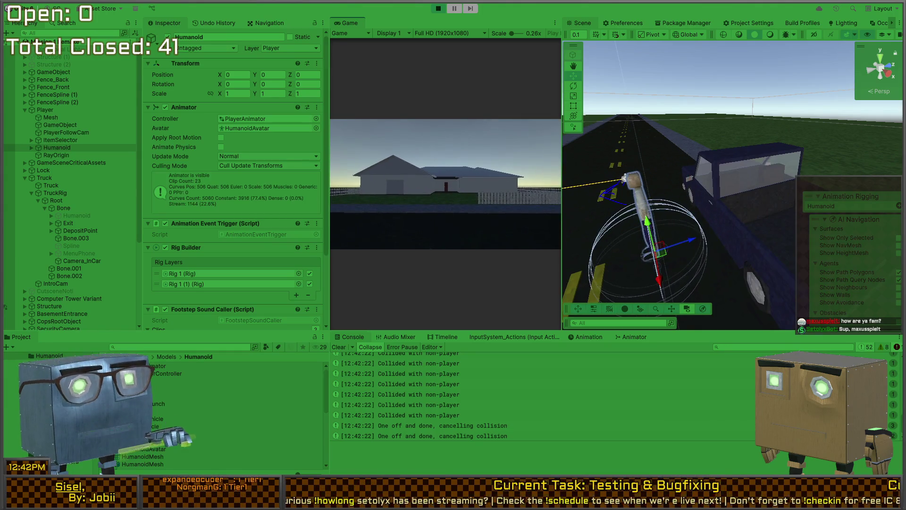
key("f")
scroll(446, 184, "down", 1)
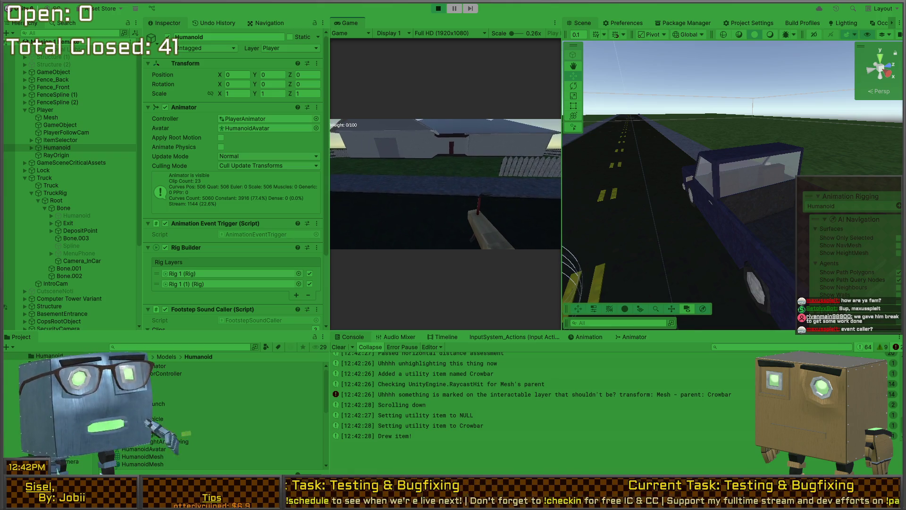
left_click(340, 347)
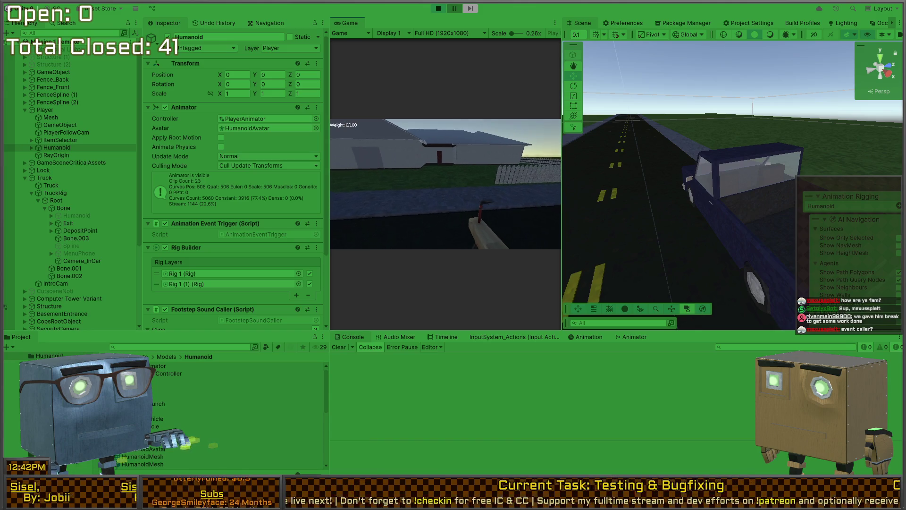
Replay the test, taking the crowbar from the truck bed and walking toward the house, then stop
key("ctrl+p")
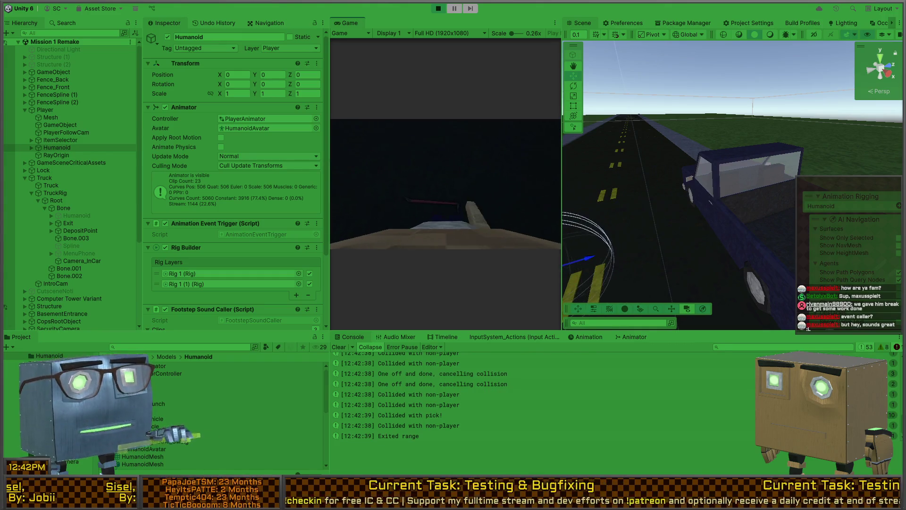
key("f")
scroll(446, 184, "down", 1)
scroll(446, 184, "down", 1)
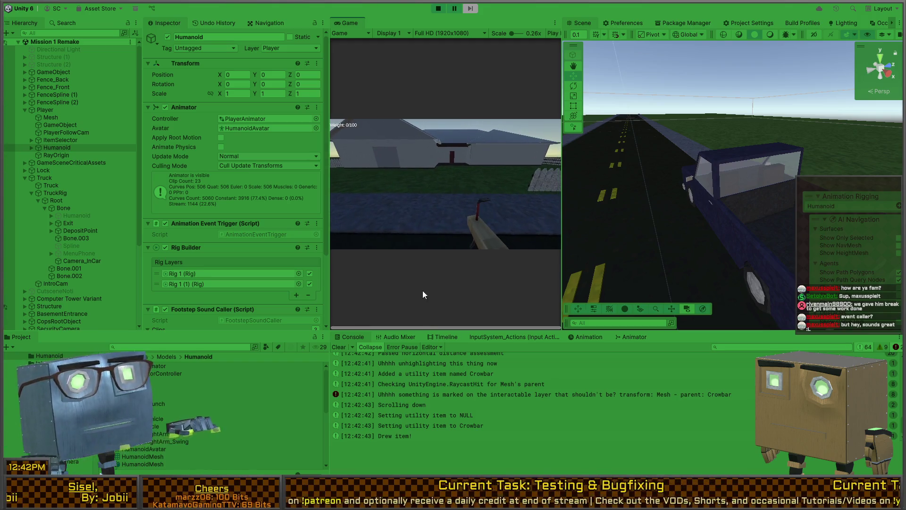
scroll(477, 400, "up", 5)
scroll(477, 399, "up", 3)
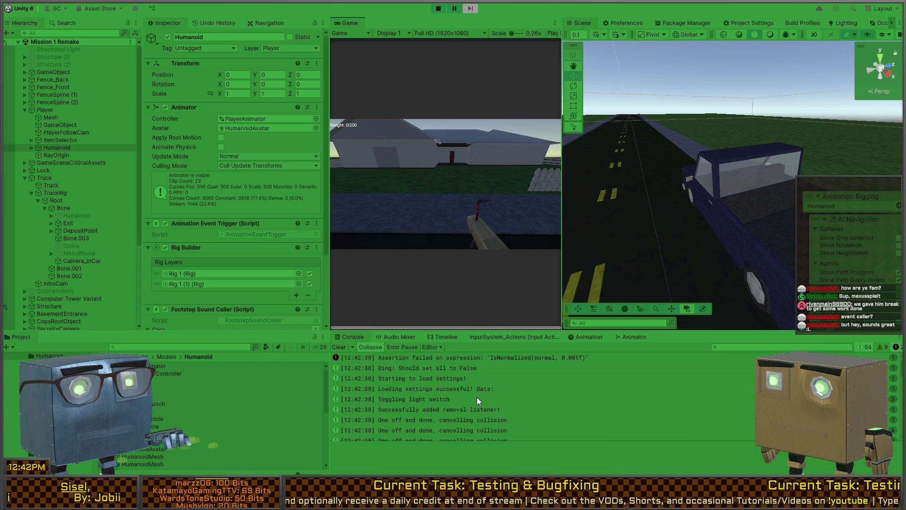
left_click(466, 157)
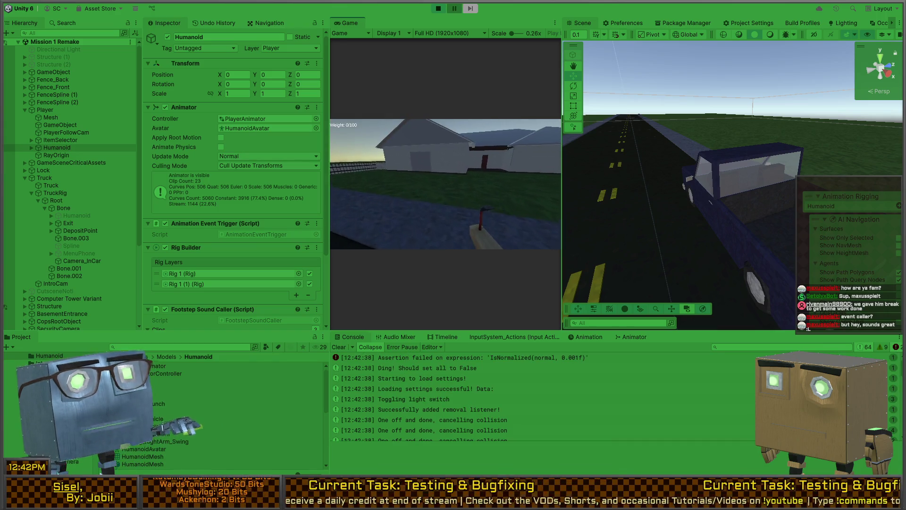
key("w")
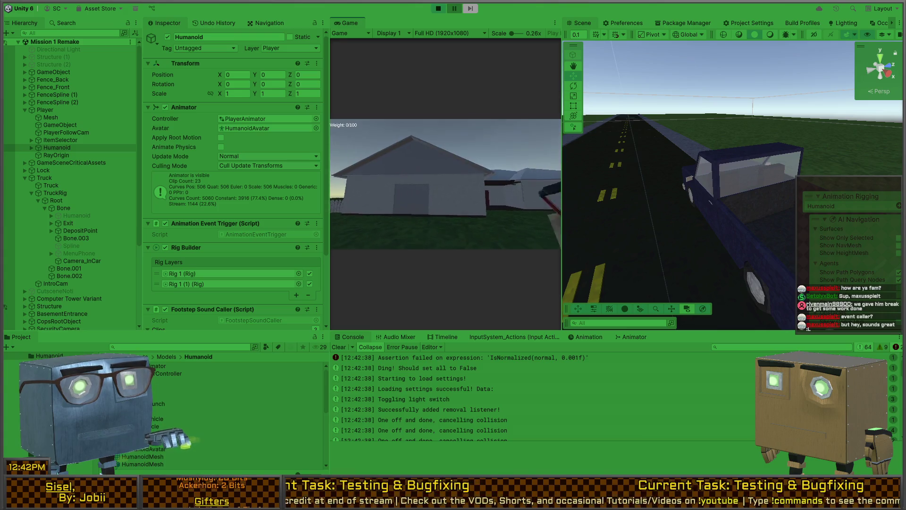
key("ctrl+p")
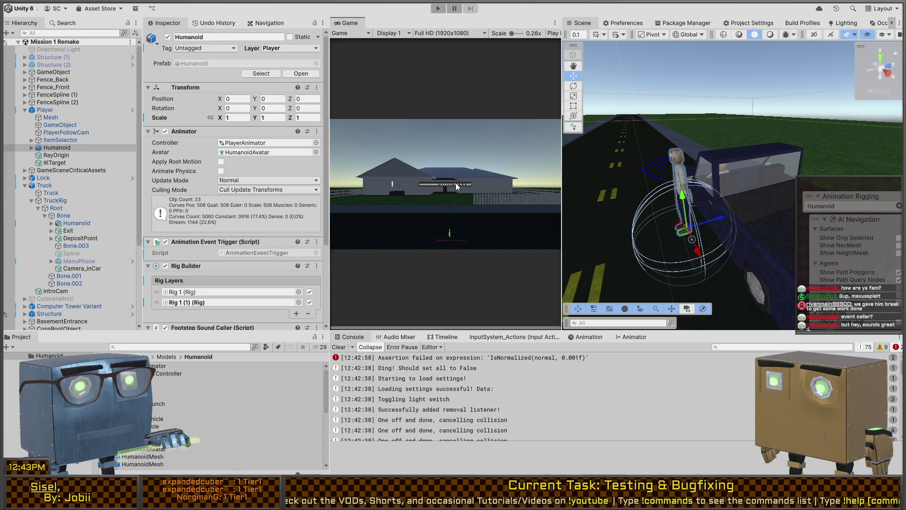
Play again skipping the intro, clear the log, test in a maximized Game view, then stop
key("ctrl+p")
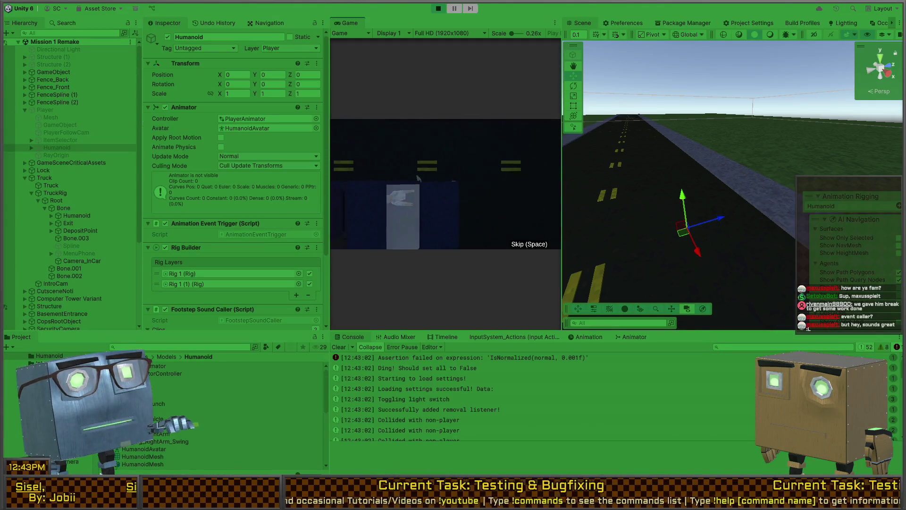
key("space")
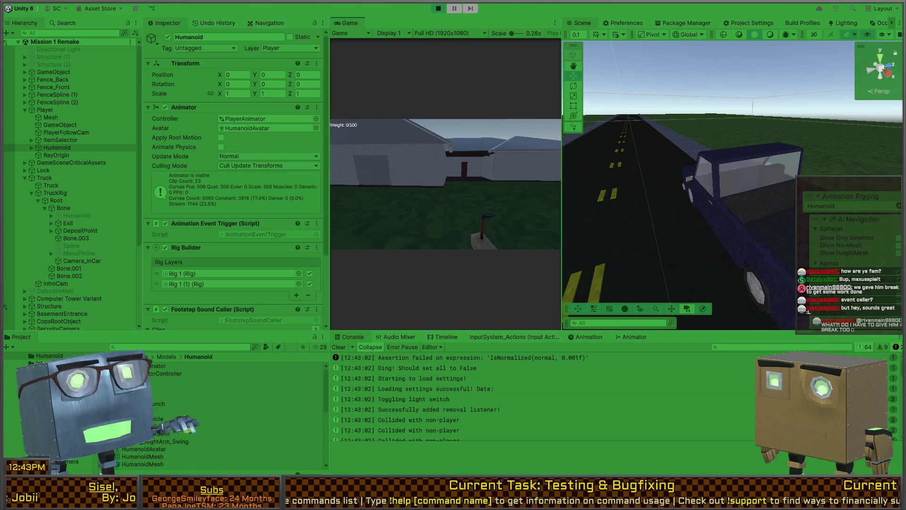
scroll(423, 362, "down", 5)
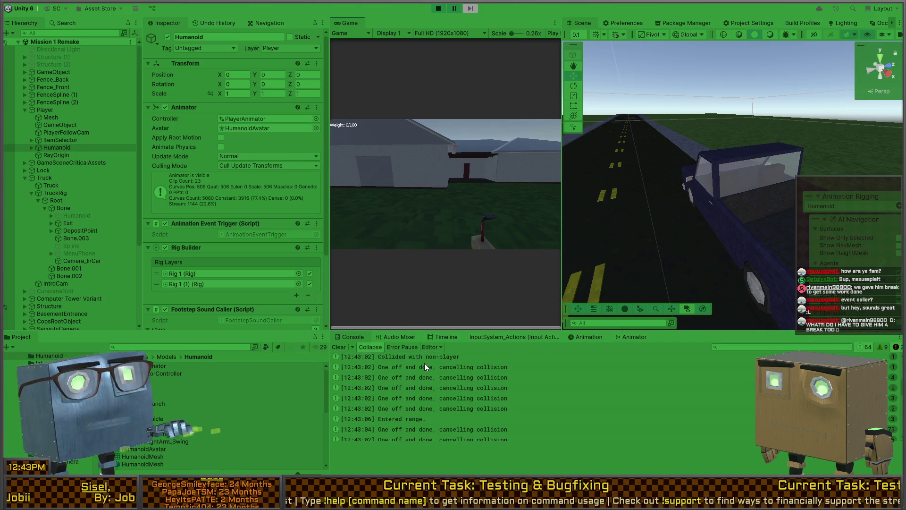
left_click(339, 347)
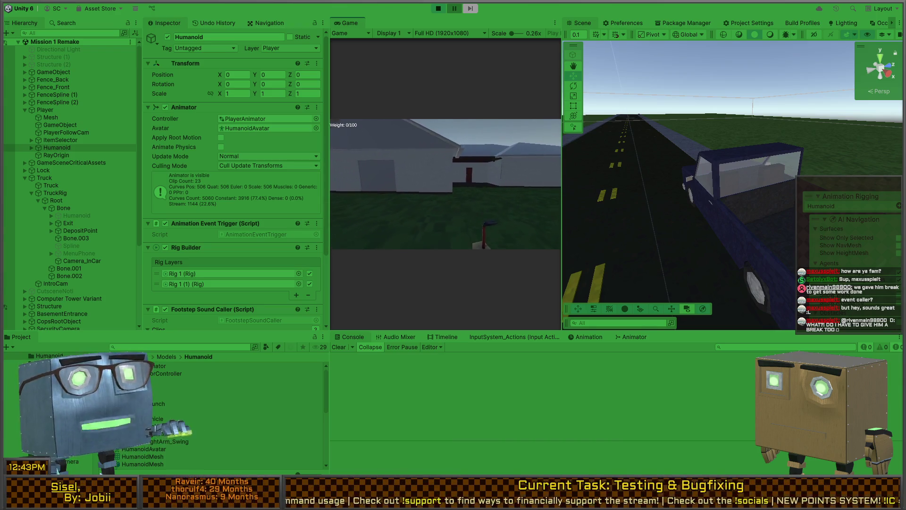
key("shift+space")
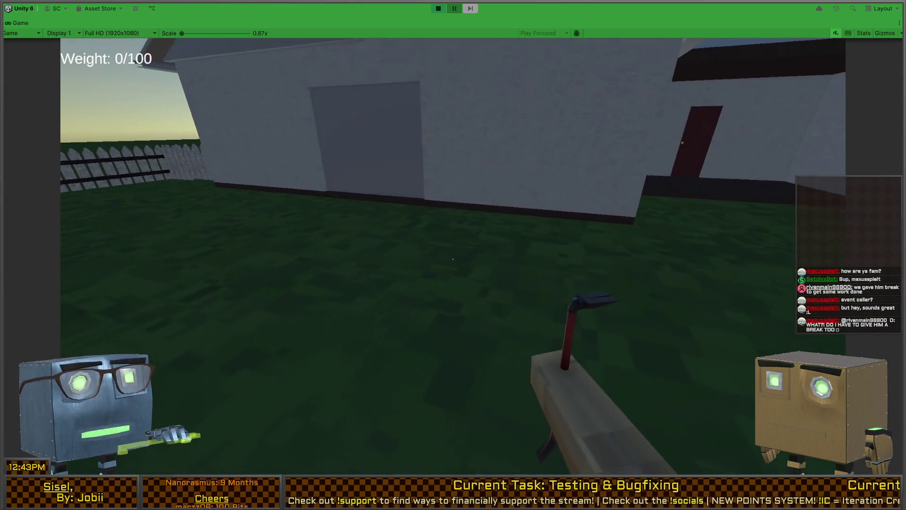
key("q")
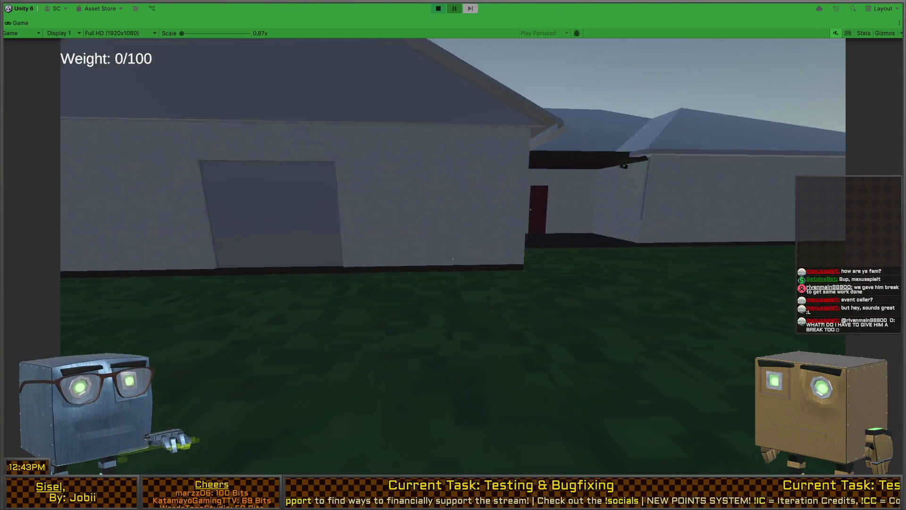
key("ctrl+p")
key("shift+space")
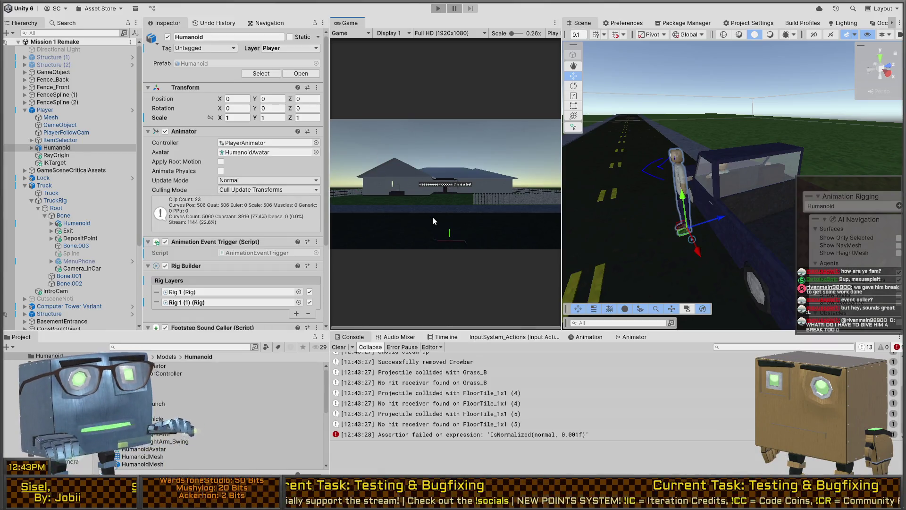
Enter Play mode, pick up the crowbar with F, and stop to check the Crowbar log messages
key("ctrl+p")
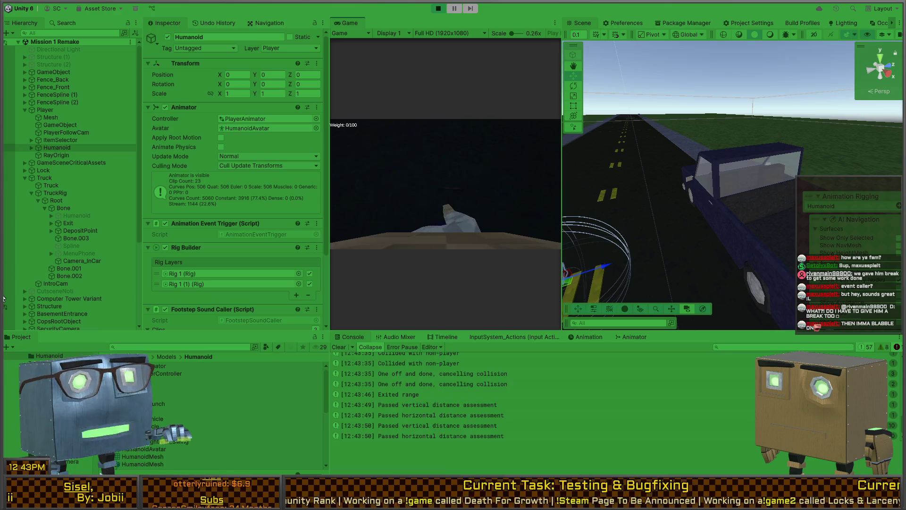
key("f")
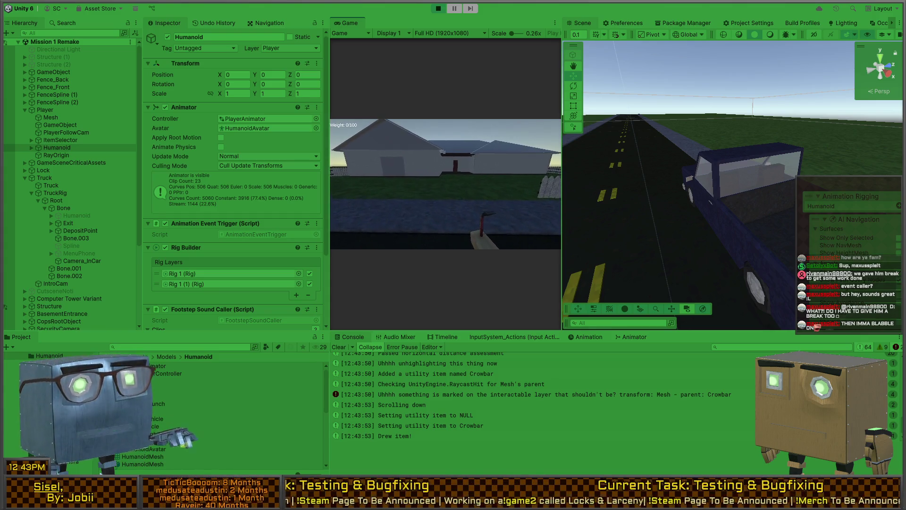
key("ctrl+p")
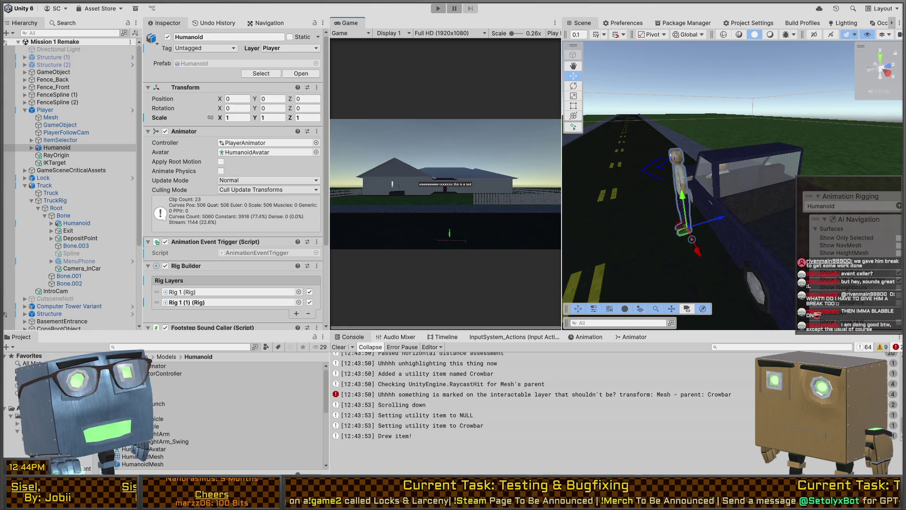
Open the MainMenu scene, play it, start a new game and read the Thief Chat message
double_click(189, 433)
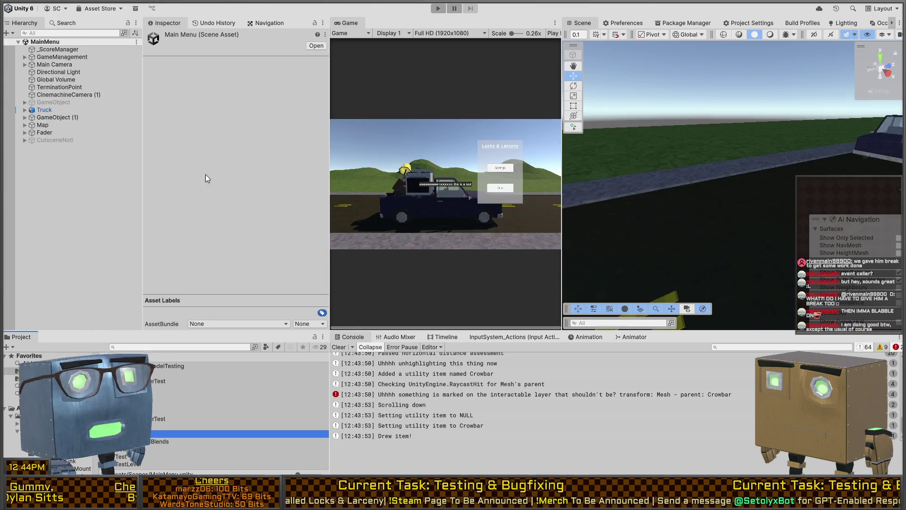
key("ctrl+p")
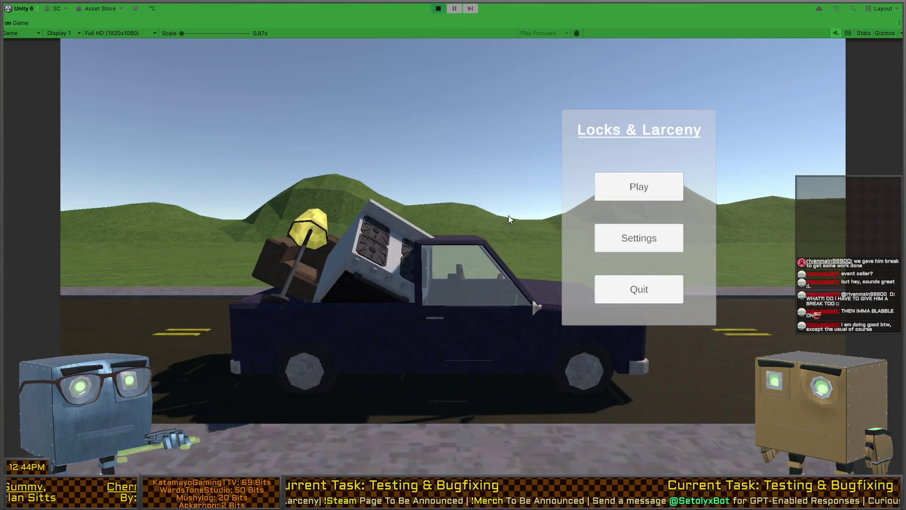
left_click(611, 198)
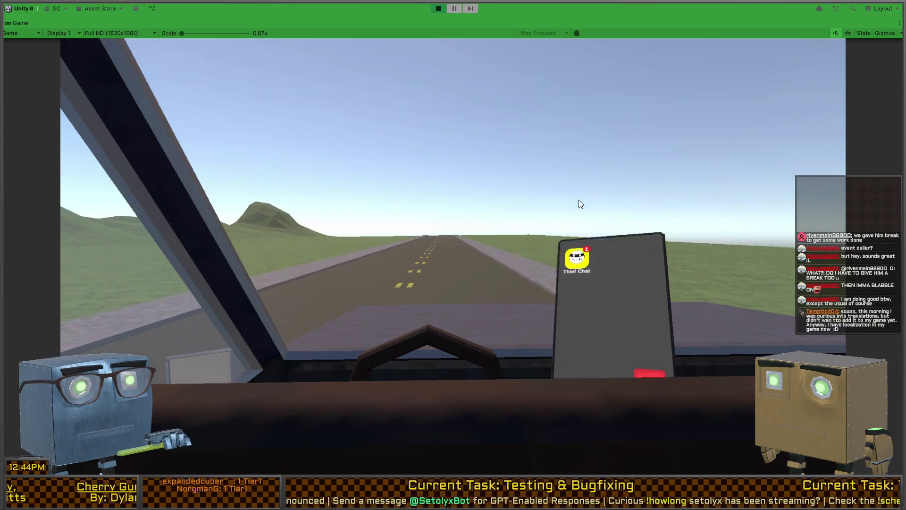
left_click(542, 162)
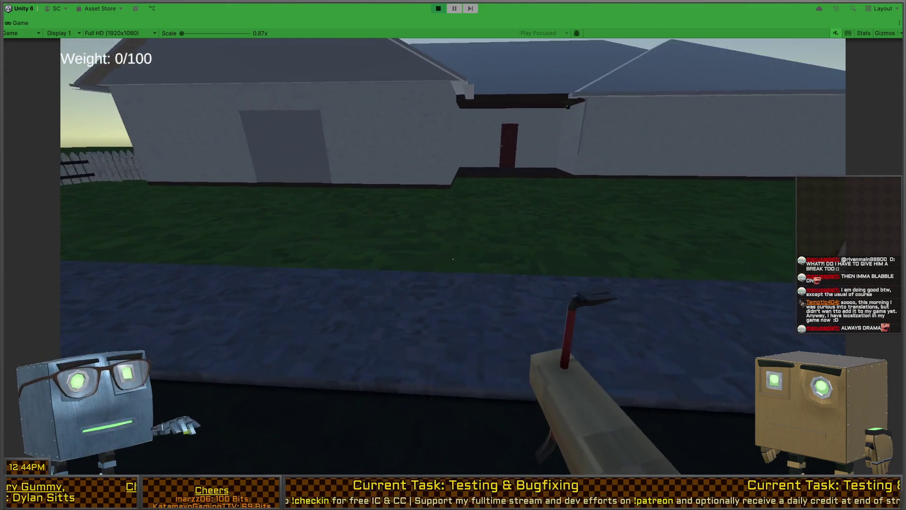
Walk up to the house wall, swing the crowbar at it, then stop Play mode
key("w")
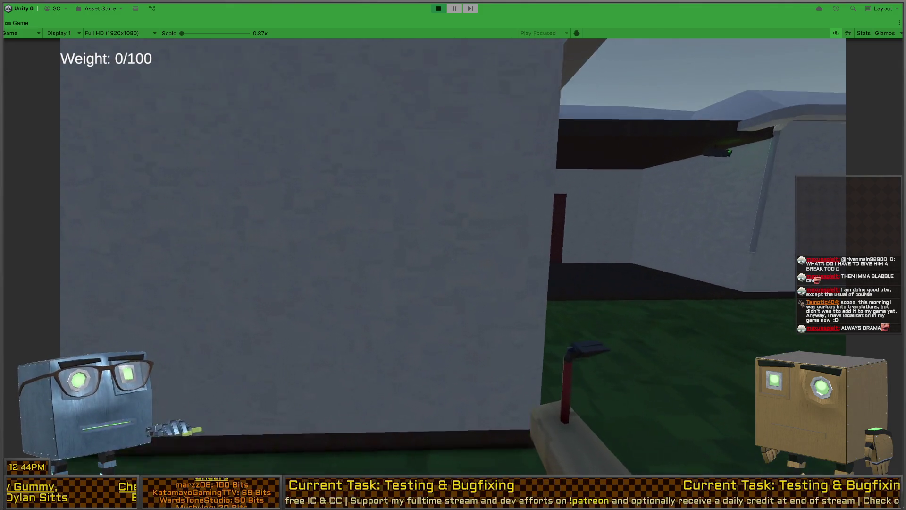
left_click(453, 259)
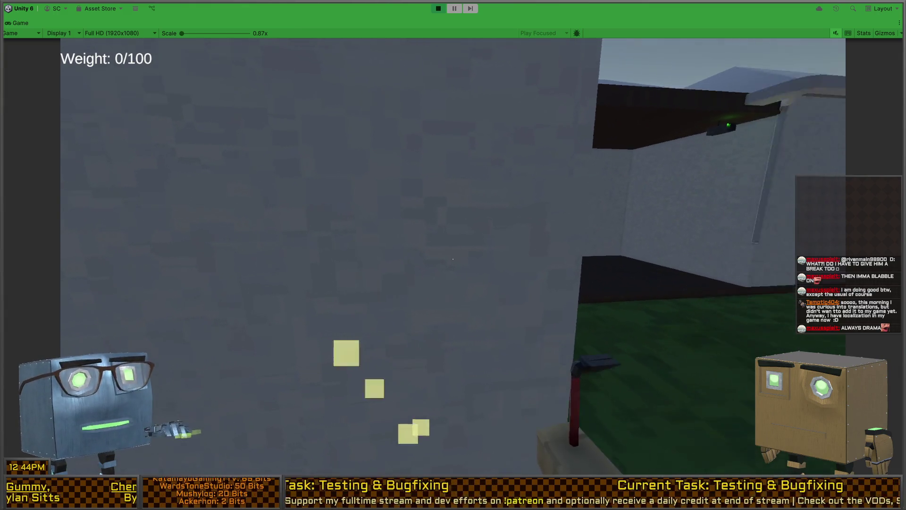
key("ctrl+p")
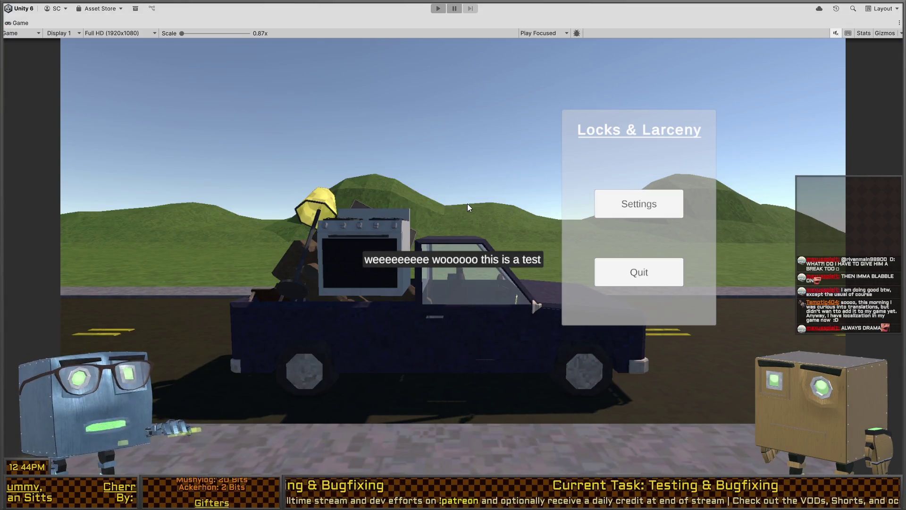
key("alt+Tab")
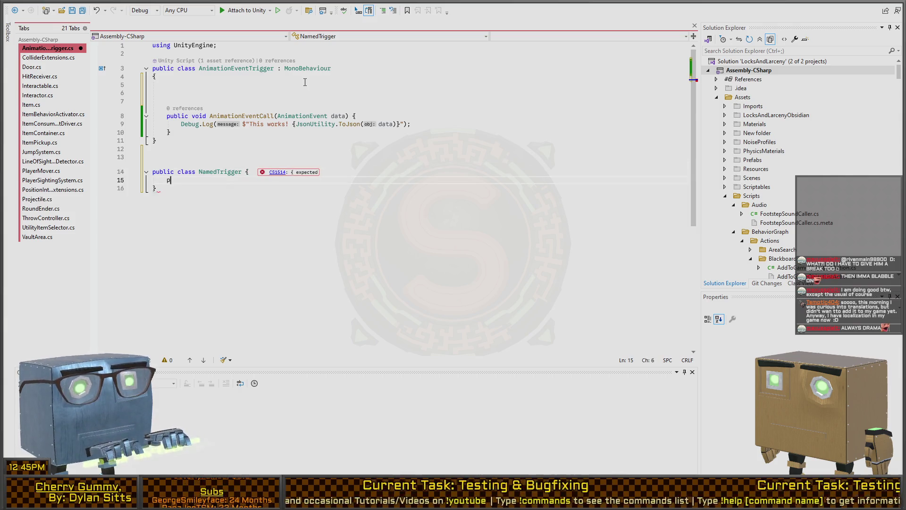
Declare public string Title and public UnityEvent Function in NamedTrigger, importing UnityEngine.Events
type("Title;")
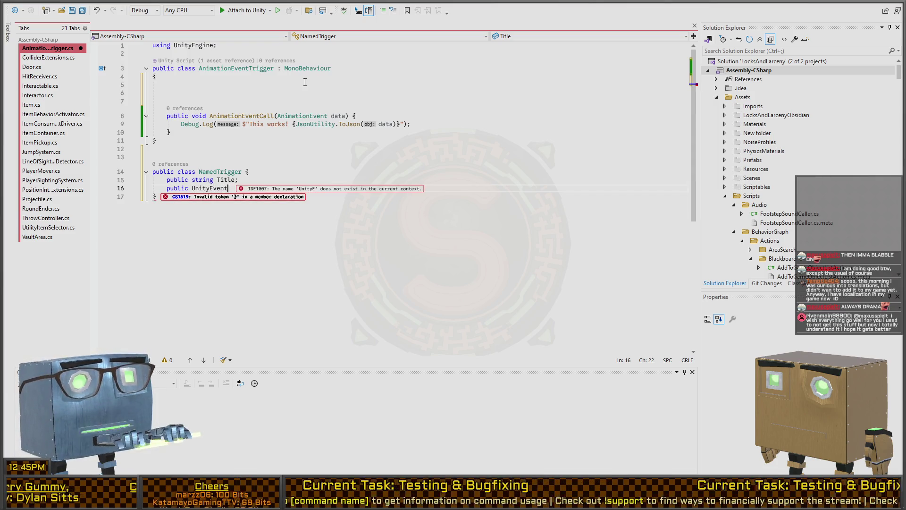
key("ctrl+period")
key("Return")
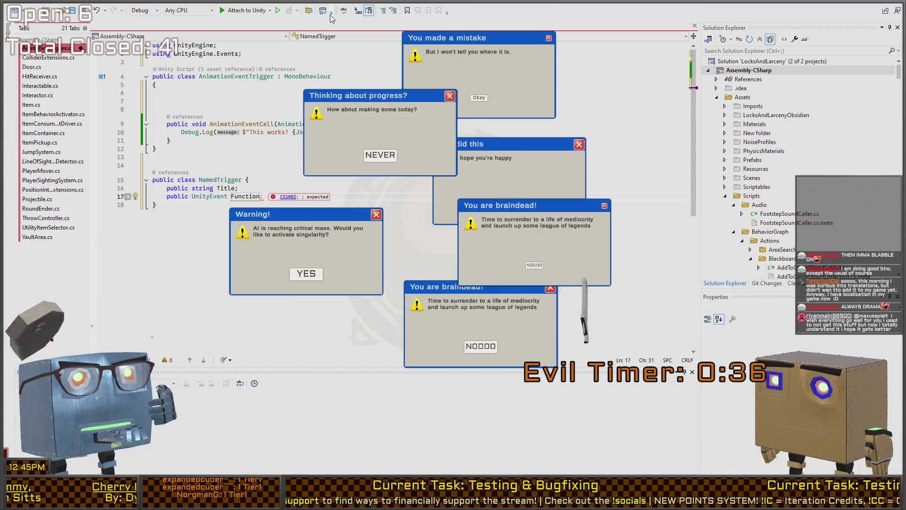
Add a public List<NamedTrigger> Triggers field to AnimationEventTrigger, importing System.Collections.Generic
type(";")
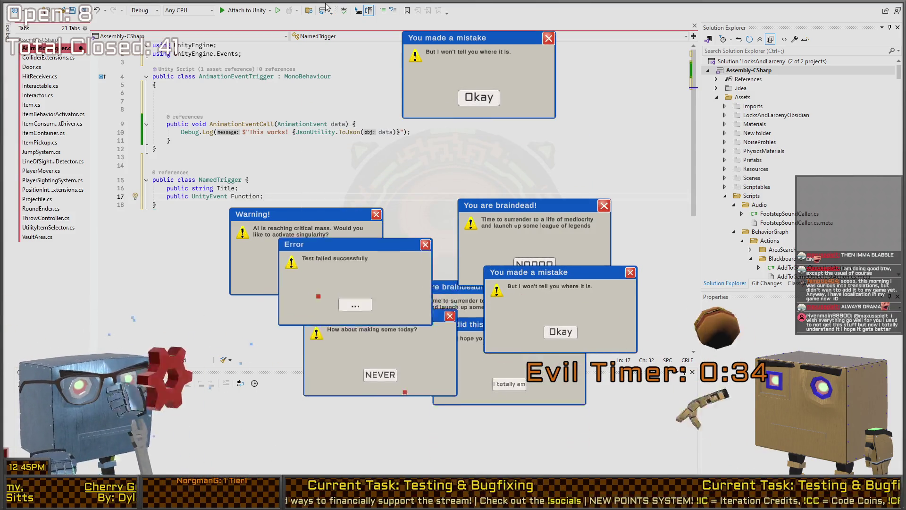
key("Up")
key("Up")
key("Up")
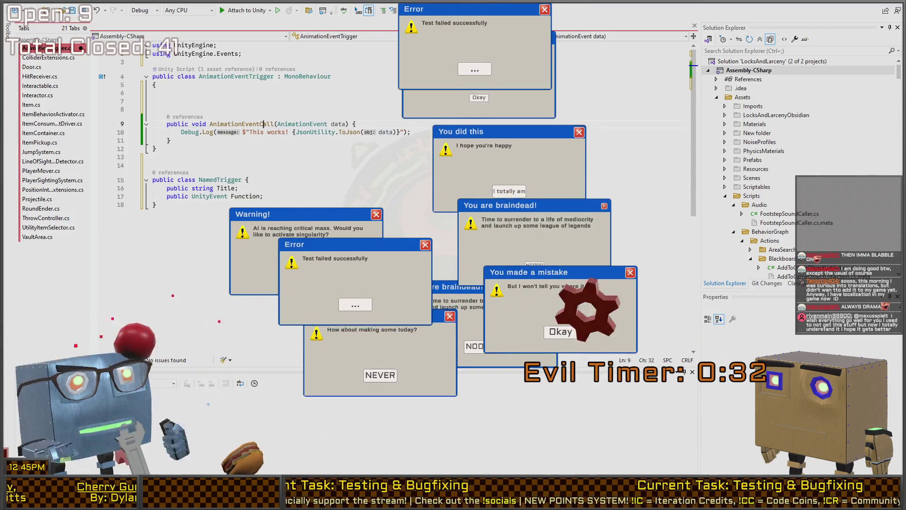
key("Up")
key("Up")
key("Up")
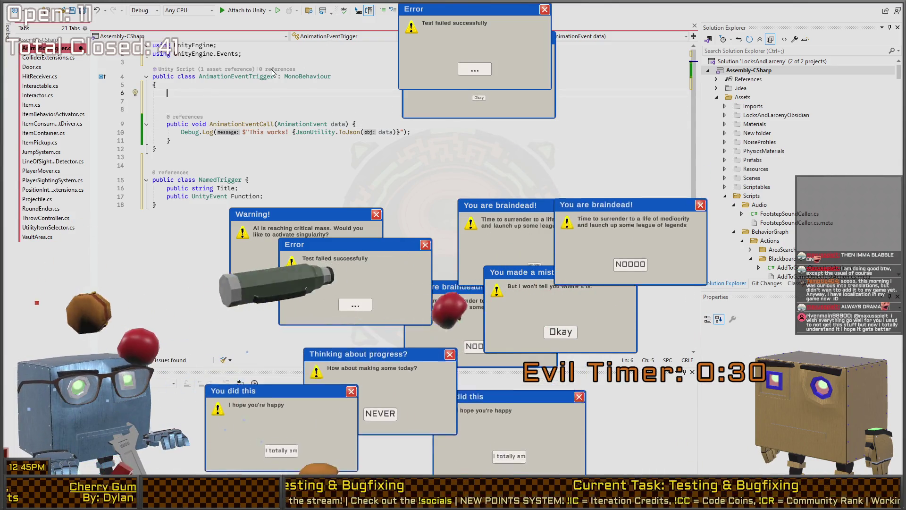
type("public List<N")
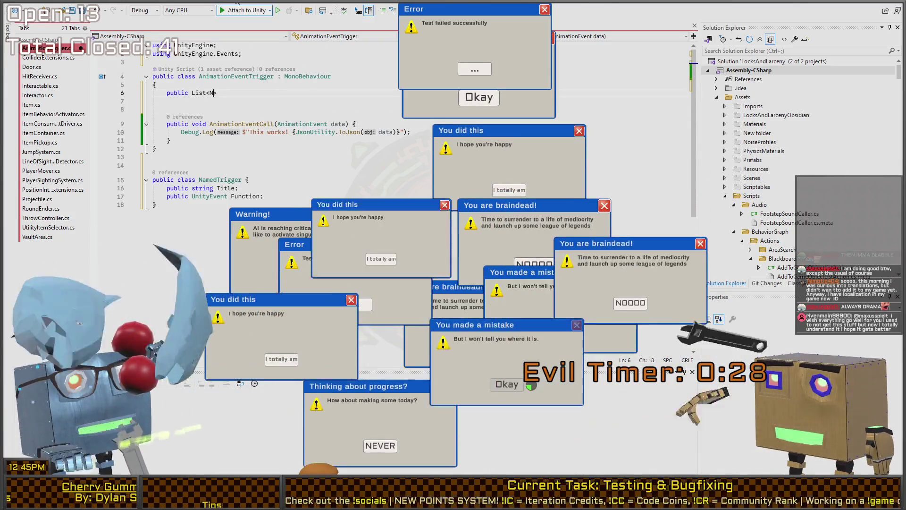
type("amedTrigger> ")
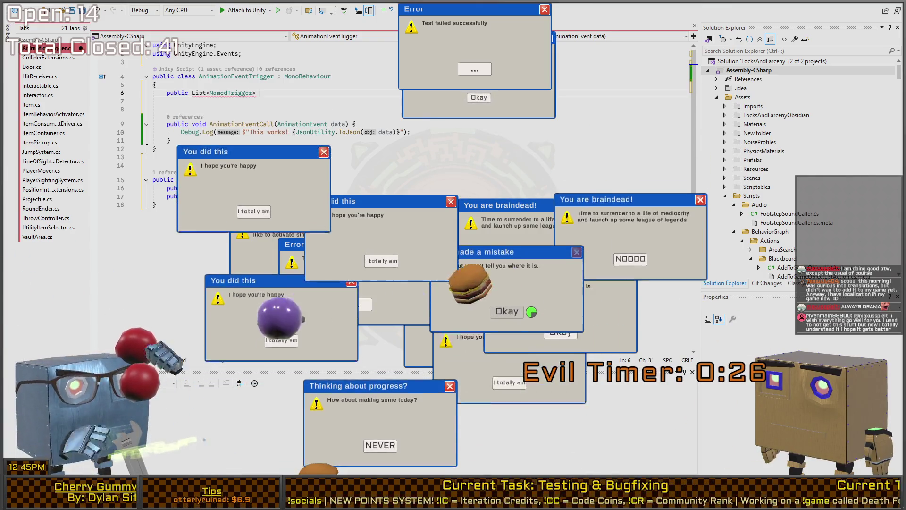
type("Functions")
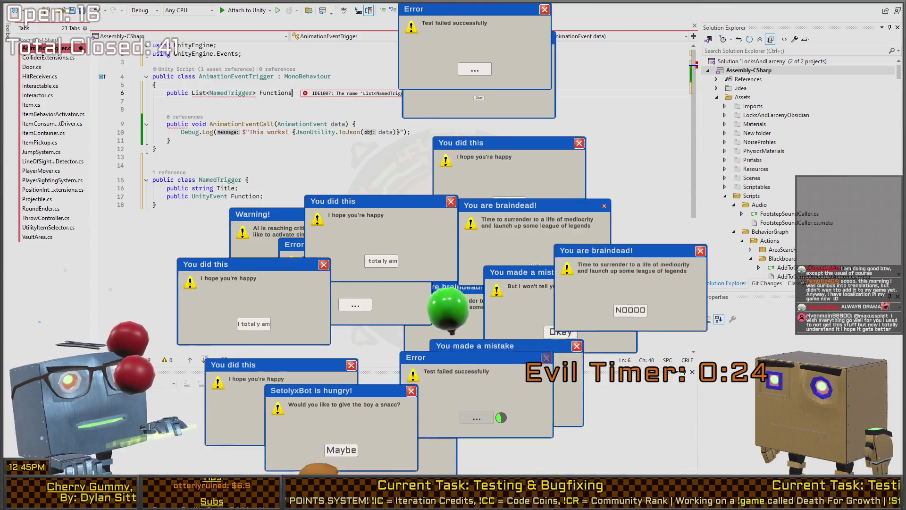
key("ctrl+BackSpace")
type("Triggers;")
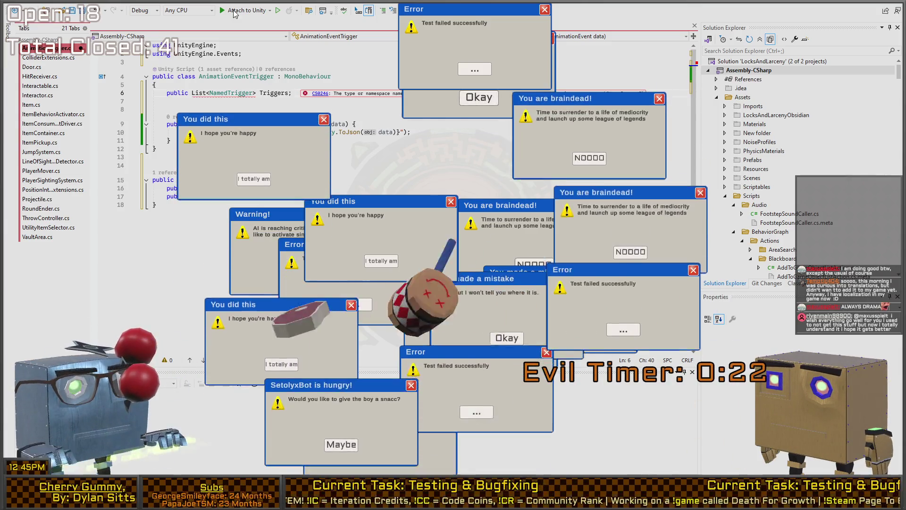
key("ctrl+Left")
key("ctrl+Left")
key("ctrl+Left")
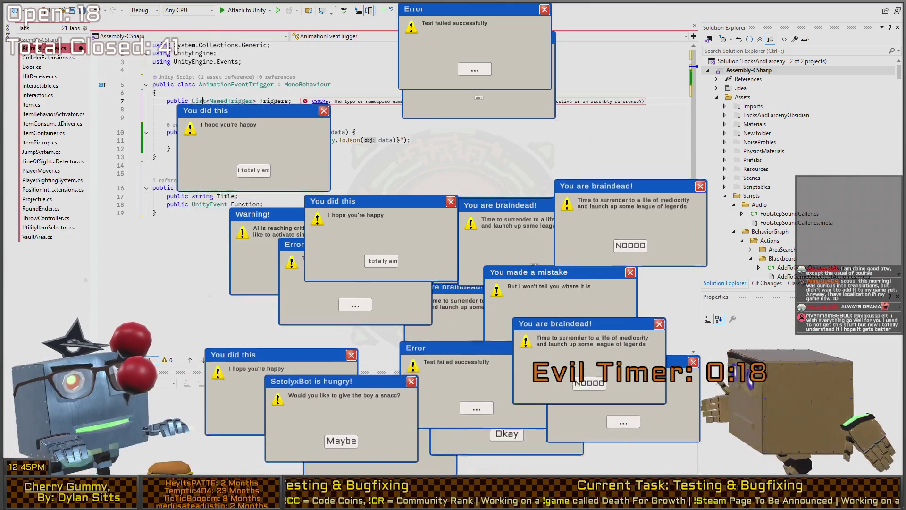
key("ctrl+period")
key("Return")
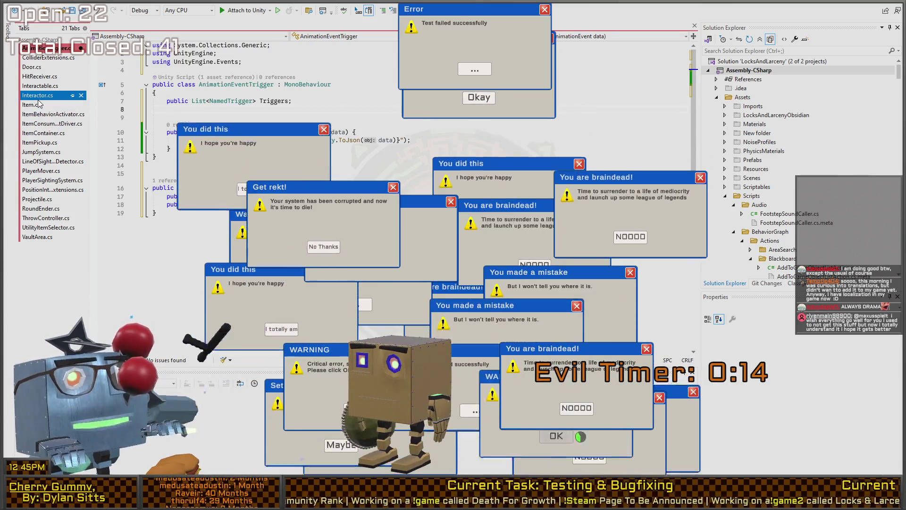
Change the NamedTrigger Function field's type to UnityEvent<AnimationEvent>
key("BackSpace")
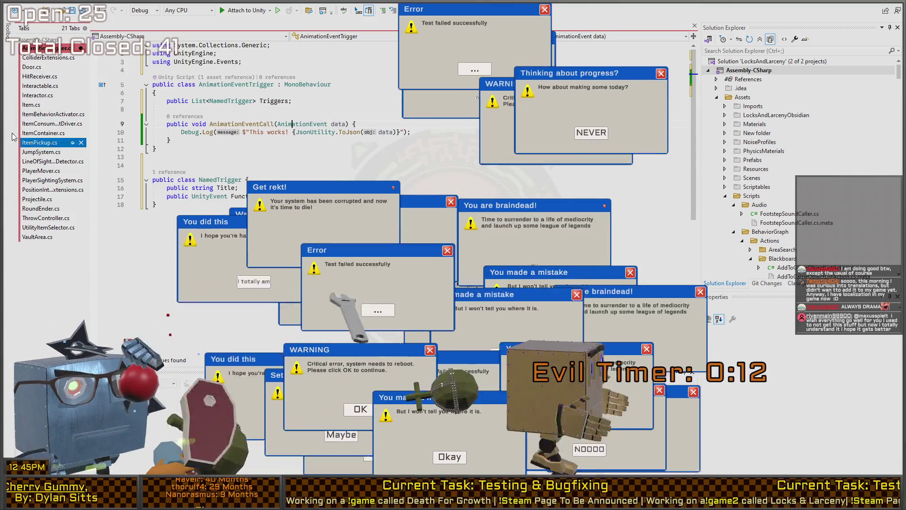
key("ctrl+z")
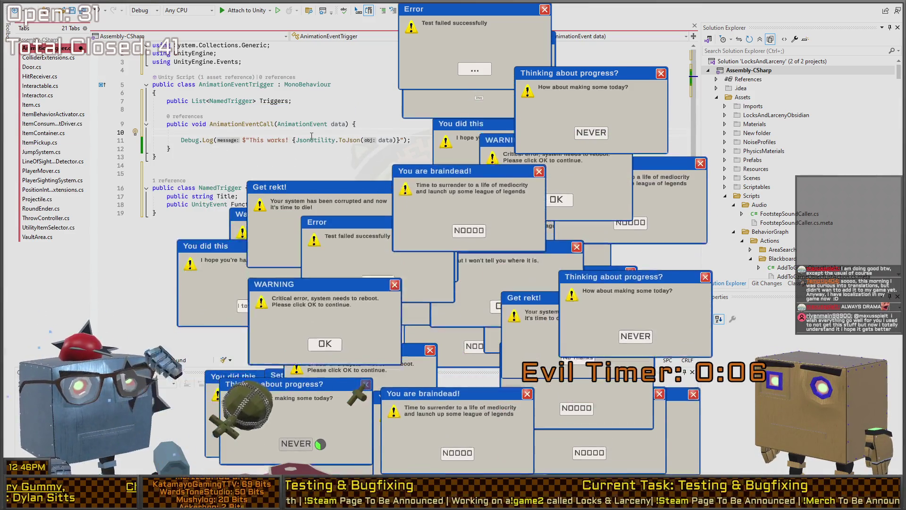
scroll(236, 116, "down", 2)
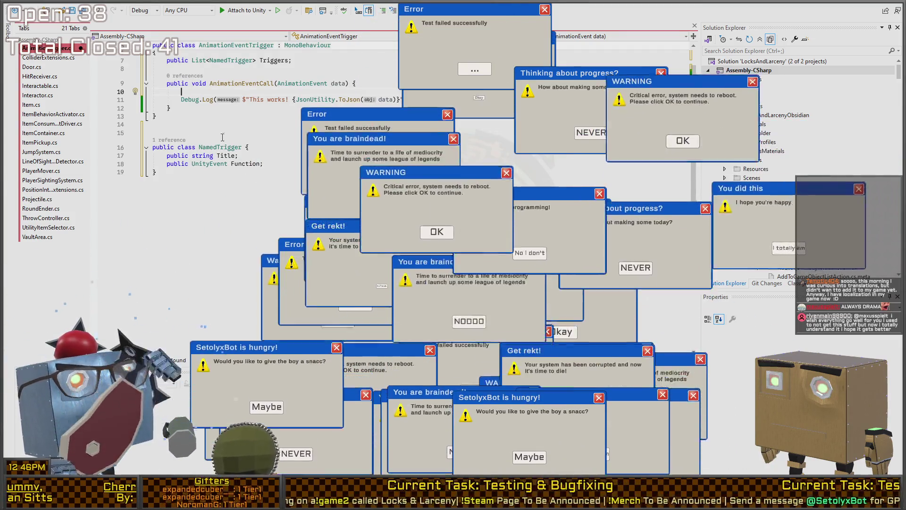
left_click(233, 176)
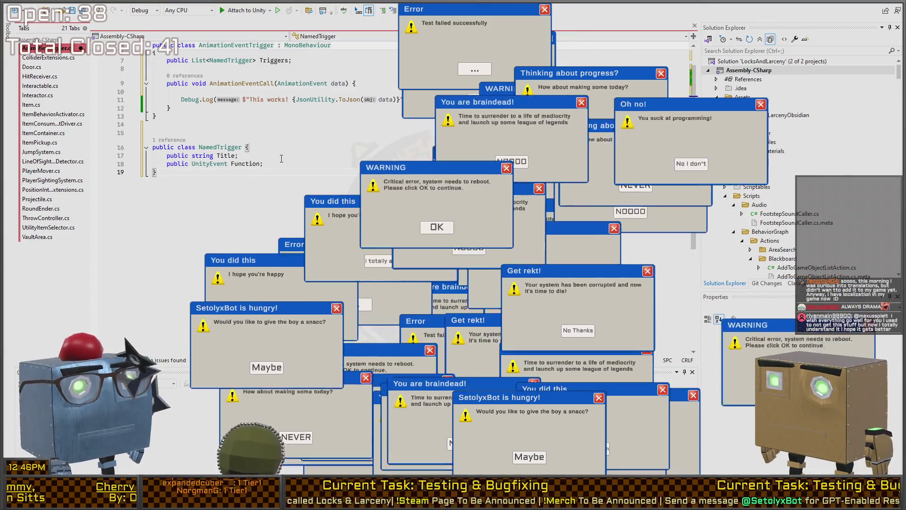
left_click(228, 164)
type("<Animation")
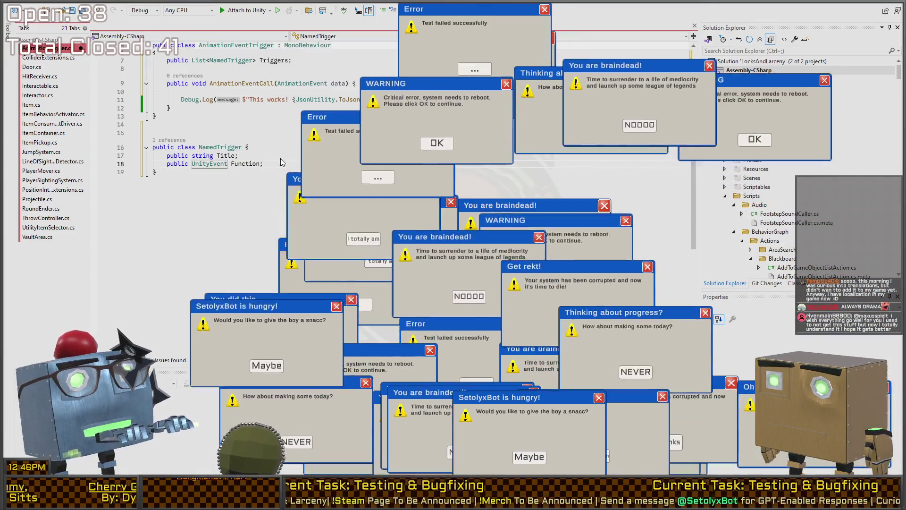
type("Event>")
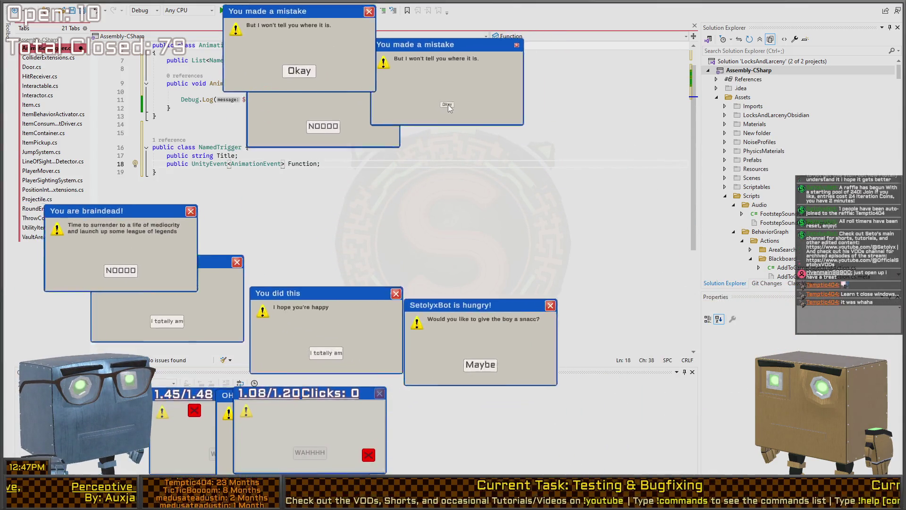
Close the 'You are braindead', 'You did this' and hungry popups
left_click(249, 157)
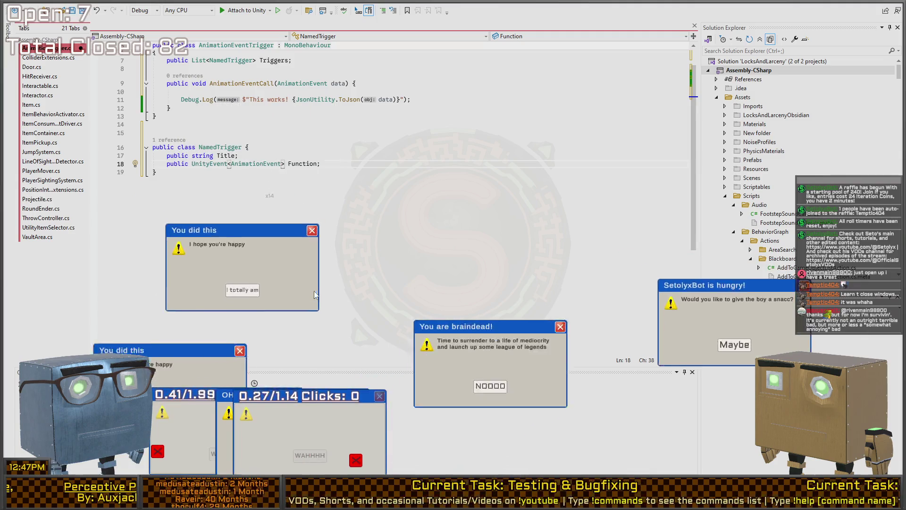
left_click(209, 442)
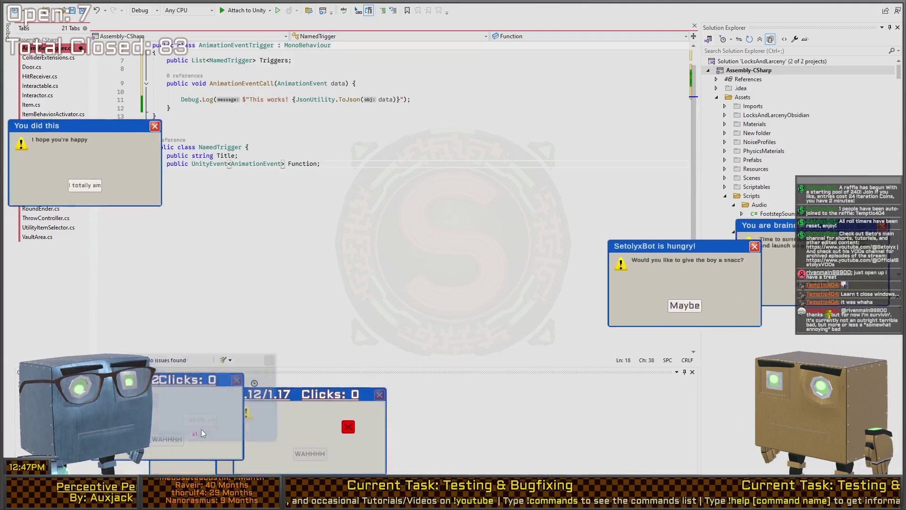
left_click(144, 101)
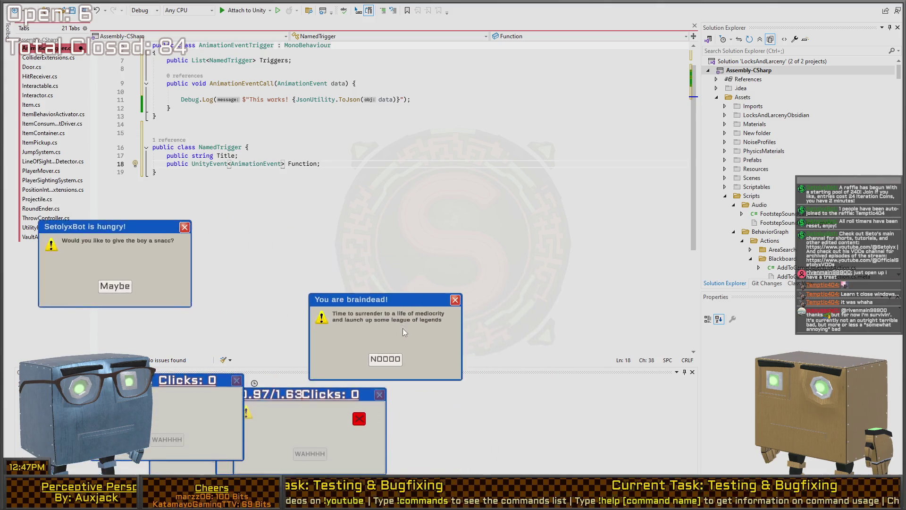
left_click(385, 363)
left_click(195, 427)
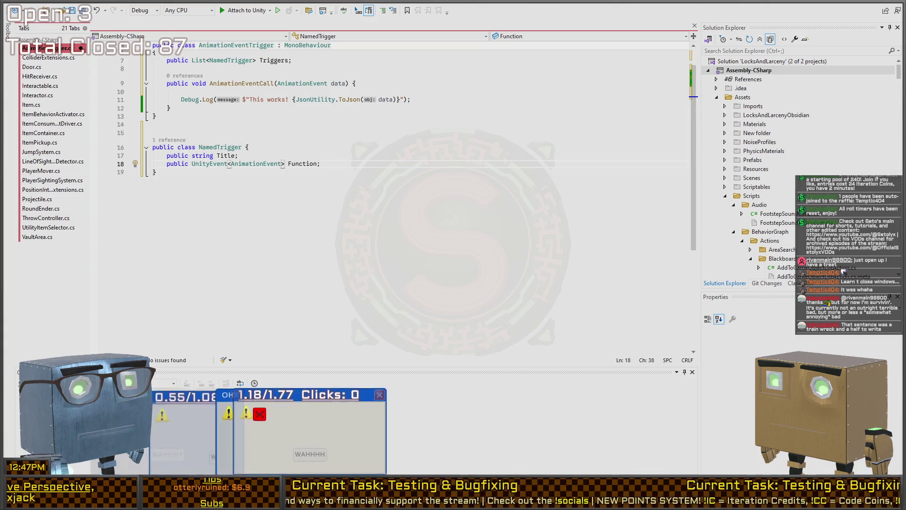
Land repeated hits to close the stubborn 7/8 and OH popups
left_click(291, 422)
left_click(276, 449)
left_click(277, 449)
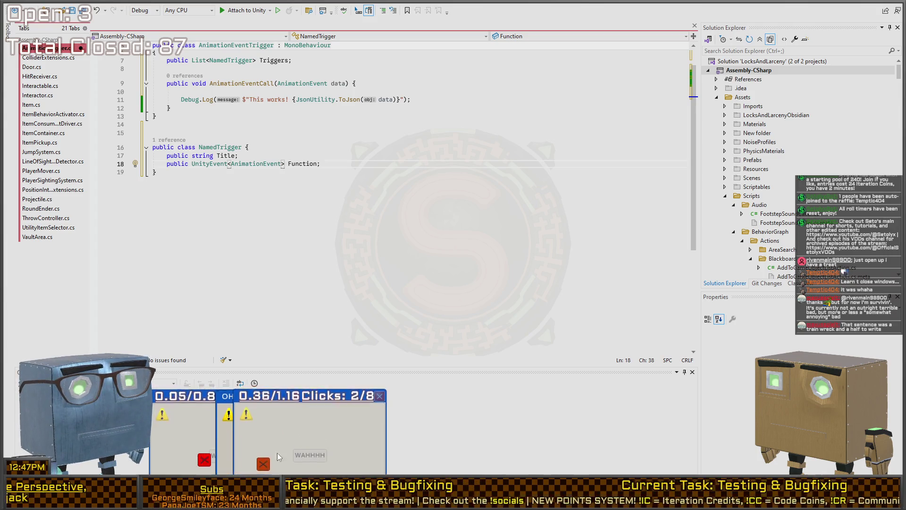
left_click(314, 452)
left_click(378, 433)
left_click(331, 449)
left_click(282, 466)
left_click(282, 466)
left_click(318, 456)
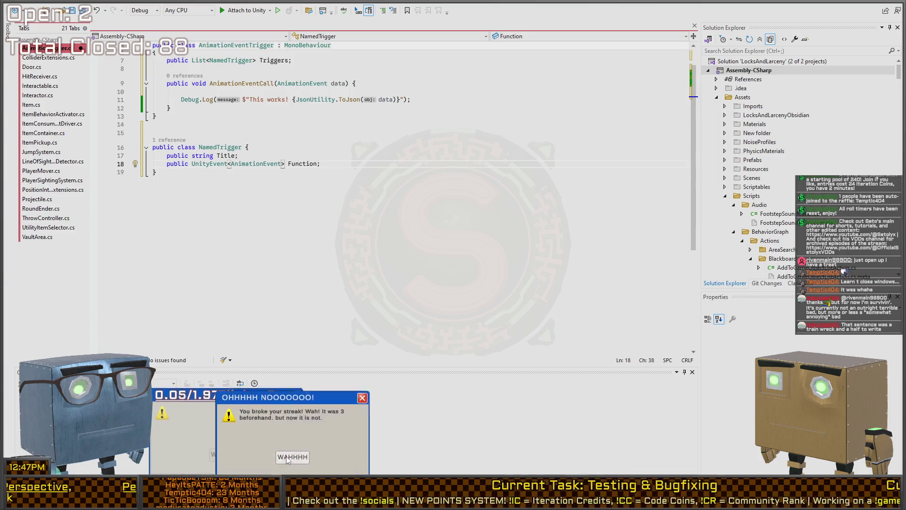
Close the remaining popups through the final WAHHHH one, back at the Function field line
left_click(243, 442)
left_click(220, 424)
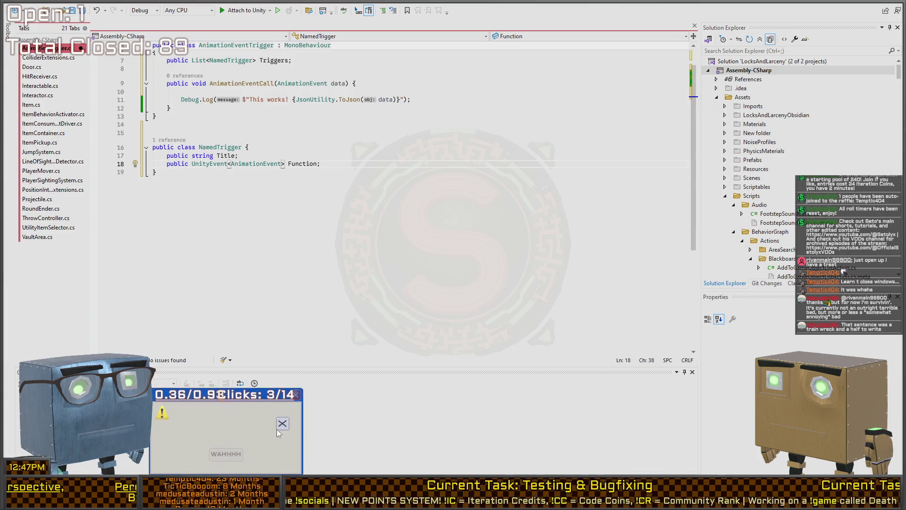
left_click(250, 426)
left_click(196, 428)
left_click(177, 465)
left_click(230, 426)
left_click(240, 444)
left_click(274, 432)
left_click(196, 431)
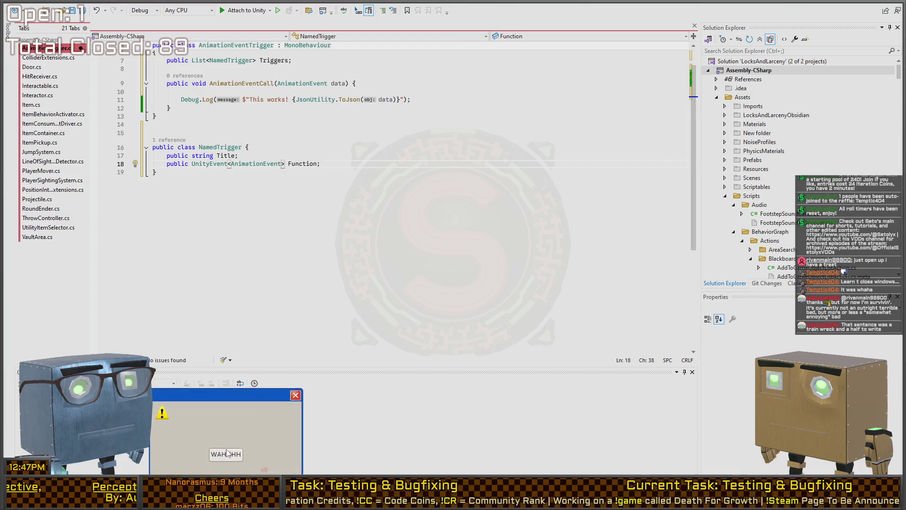
left_click(226, 453)
left_click(358, 164)
scroll(340, 191, "up", 2)
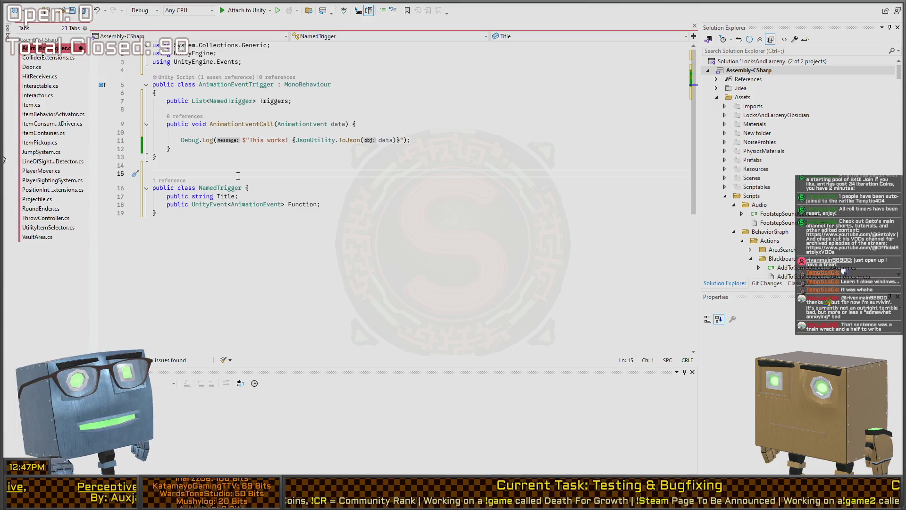
Correct the spelling of the serialization attribute name
type("[Serialize")
key("BackSpace")
key("BackSpace")
type("eri")
type("var found =")
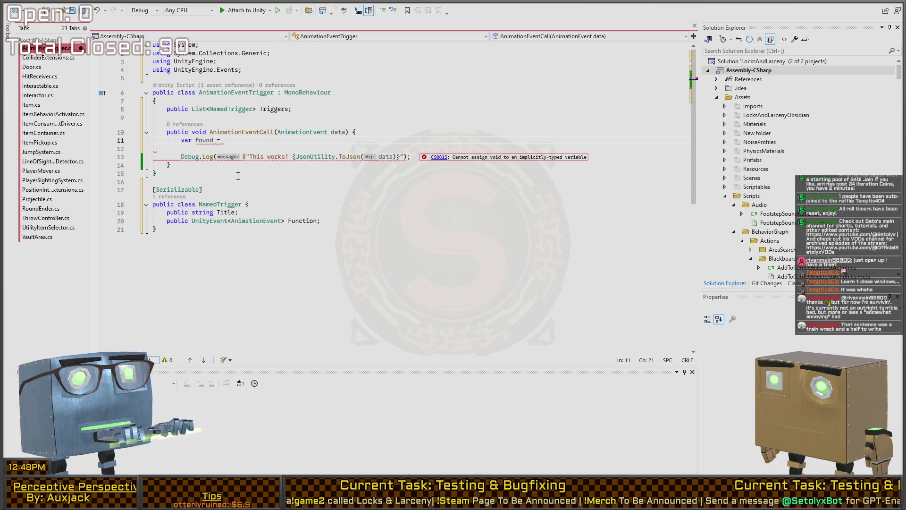
Set found to Triggers.First with the lambda b => data.stringParameter==b.Title
type("Triggers.Fir")
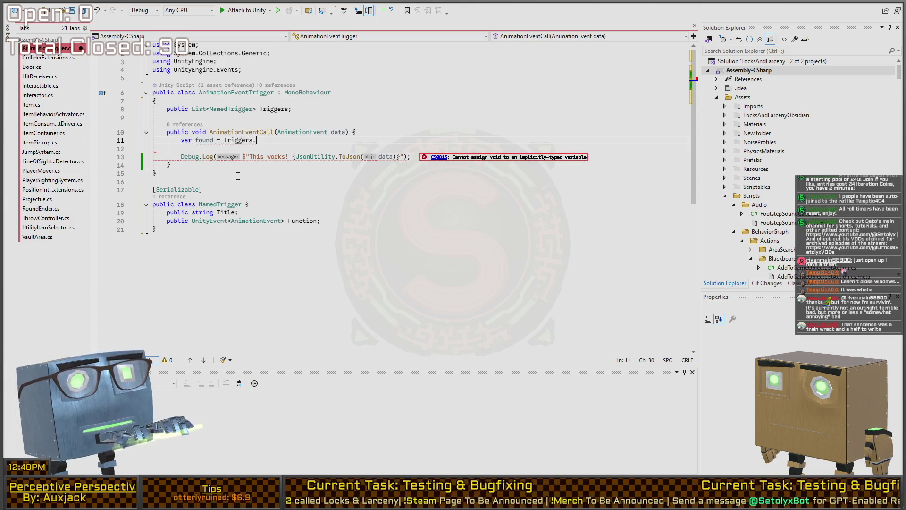
type("(")
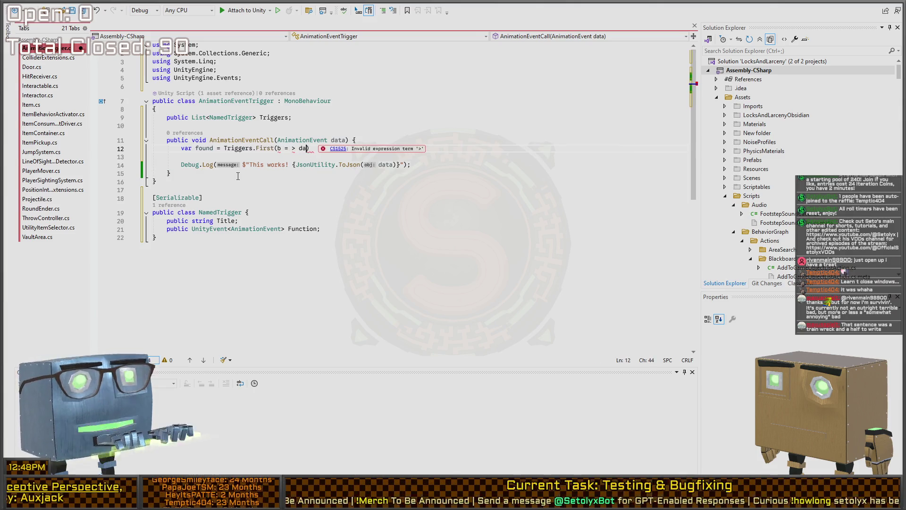
type("ta.t")
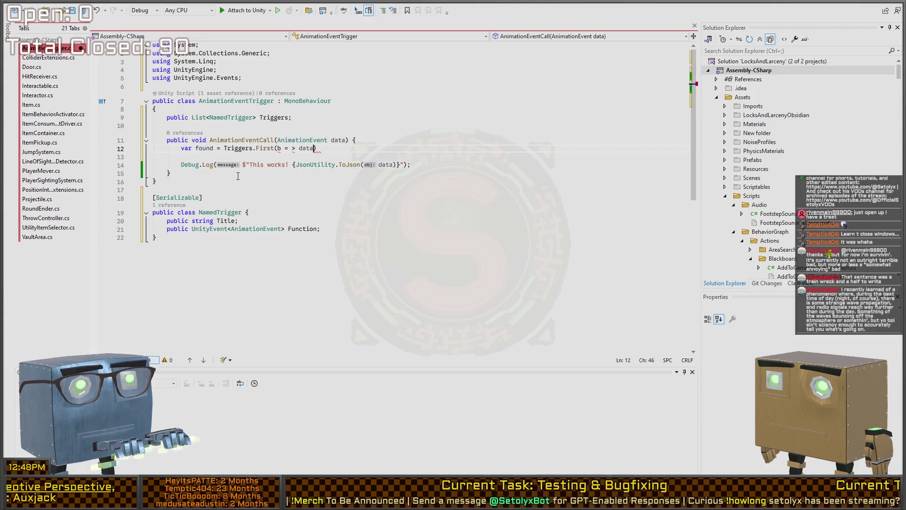
type(".stringParameter==")
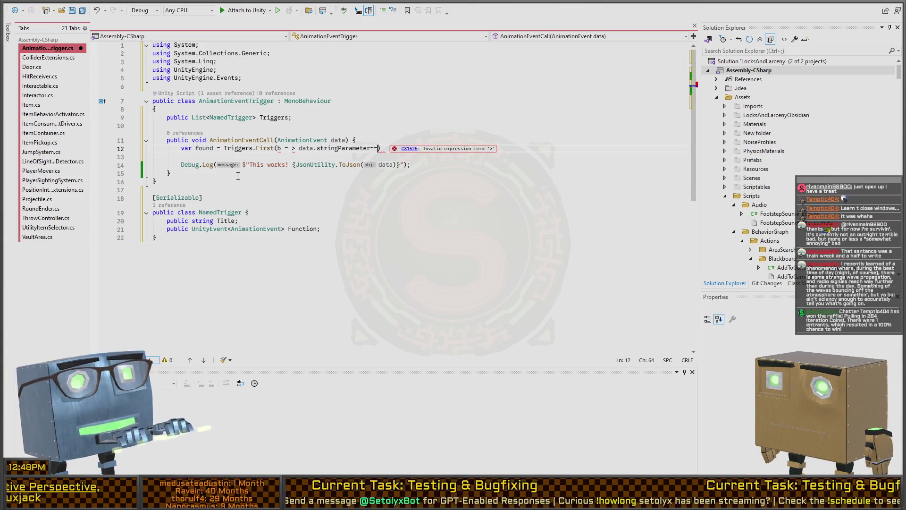
type(".Titl")
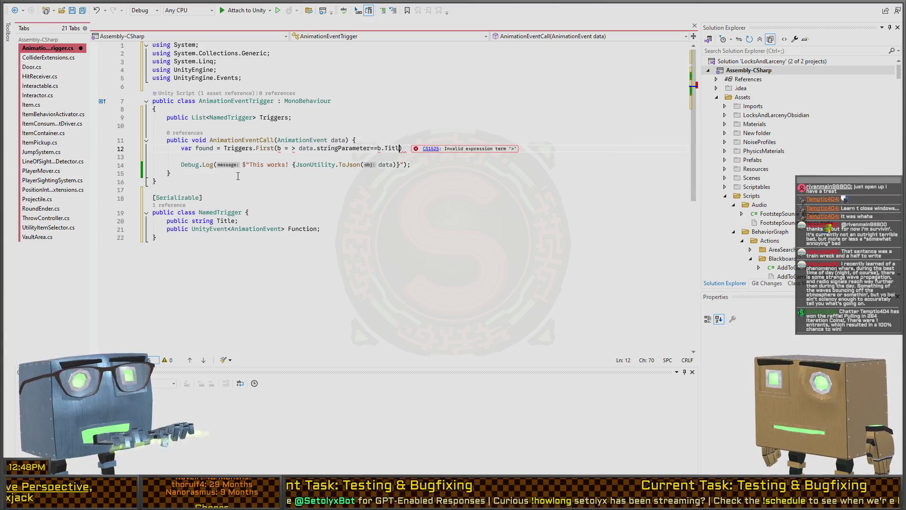
type("e")
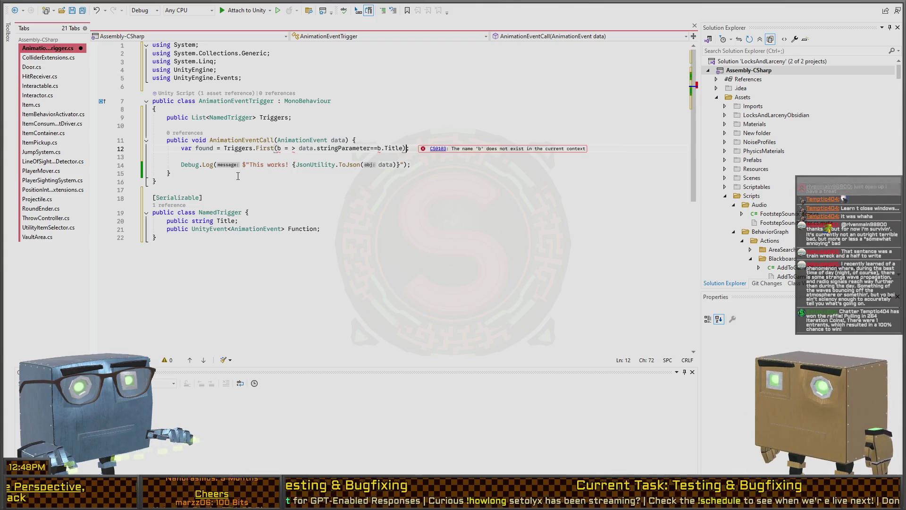
key("ctrl+Left")
key("ctrl+Left")
key("ctrl+Left")
key("BackSpace")
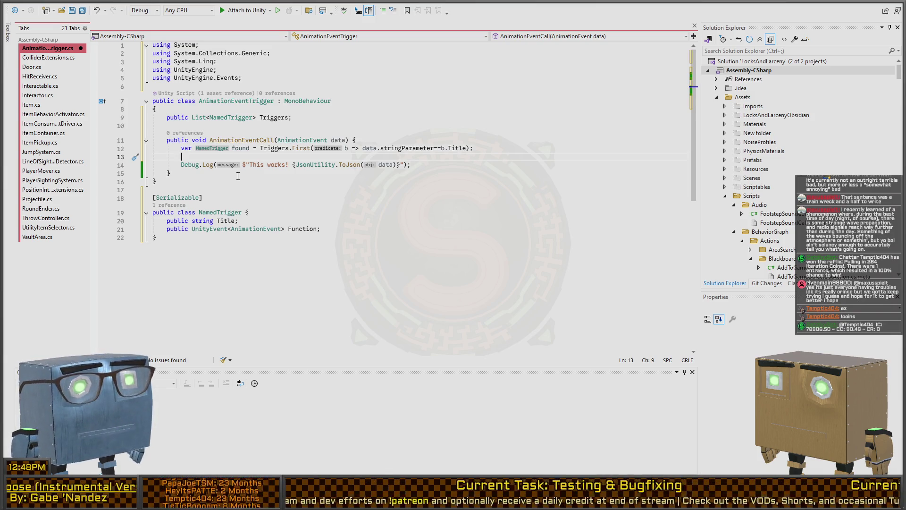
Try an if(found is null) check, then remove it again
type("if(found is null")
key("Up")
key("ctrl+Right")
key("ctrl+Right")
key("ctrl+Right")
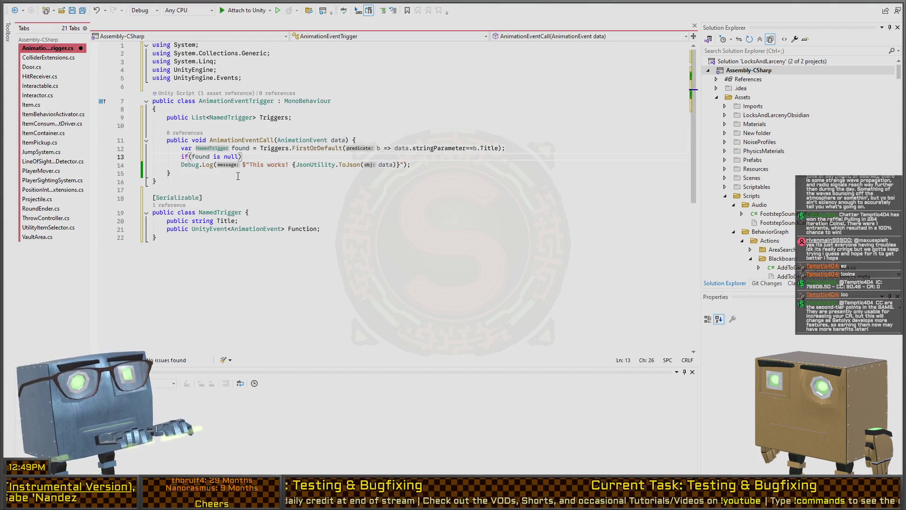
key("BackSpace")
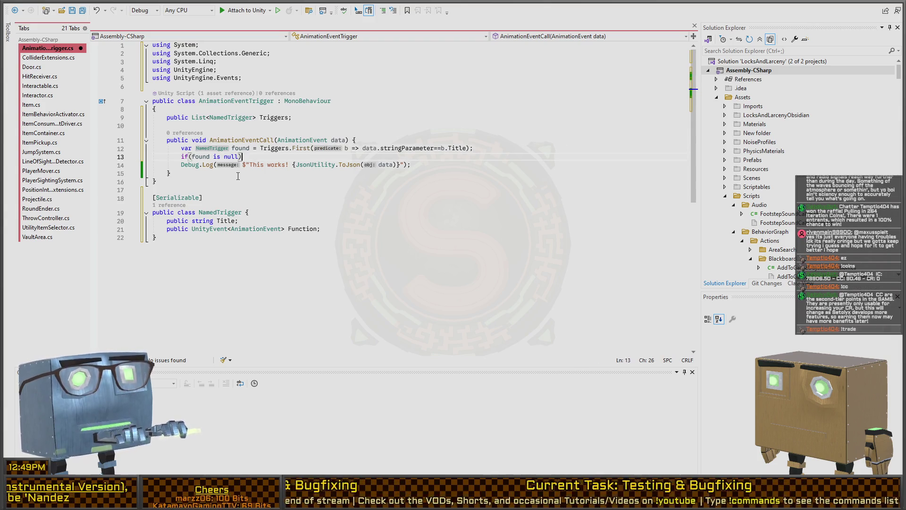
key("BackSpace")
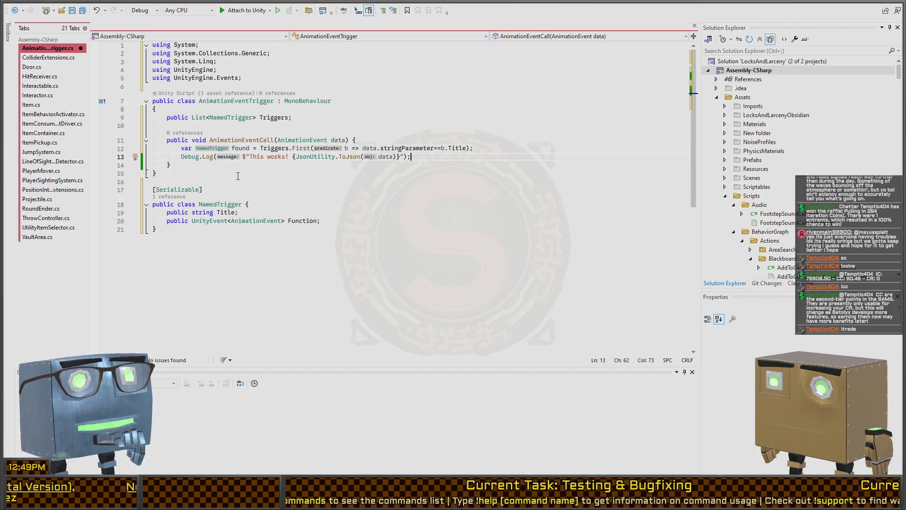
Add found.Function.Invoke(data); after the Debug.Log call and save the script
key("Return")
type("found")
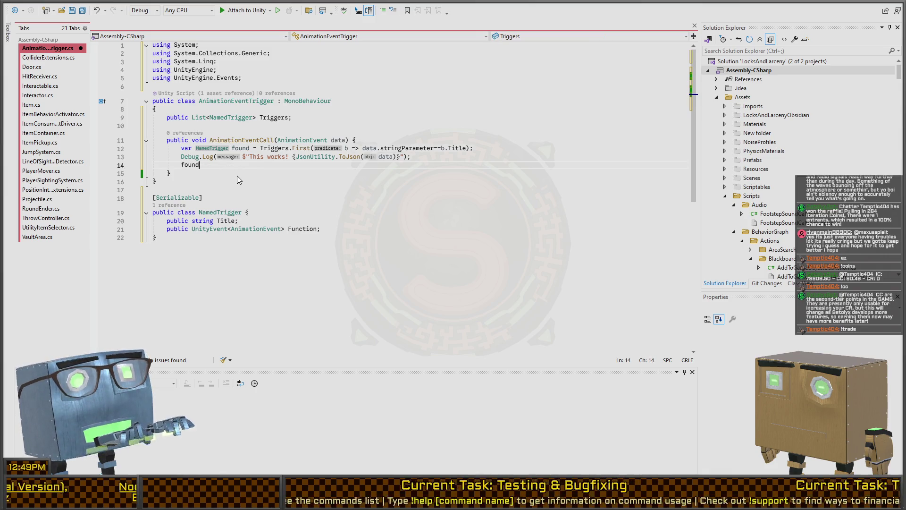
type(".Function")
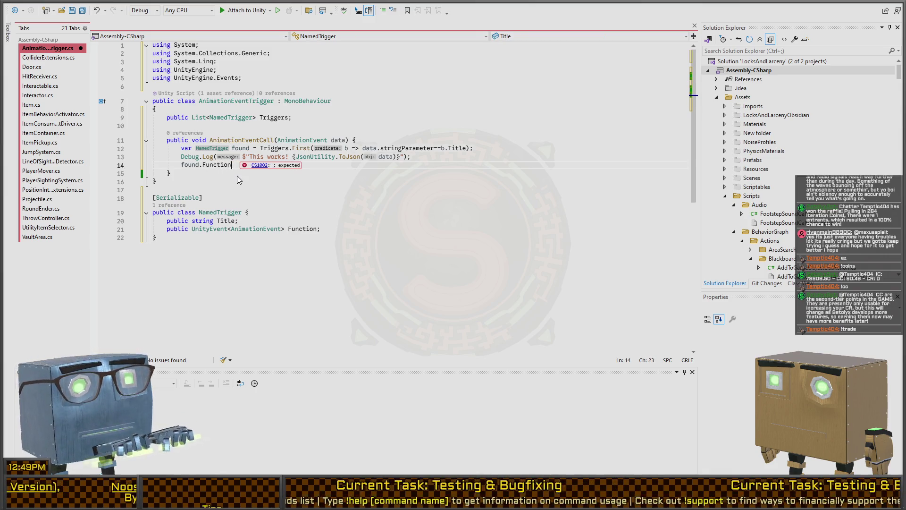
type(".Invoke(data)")
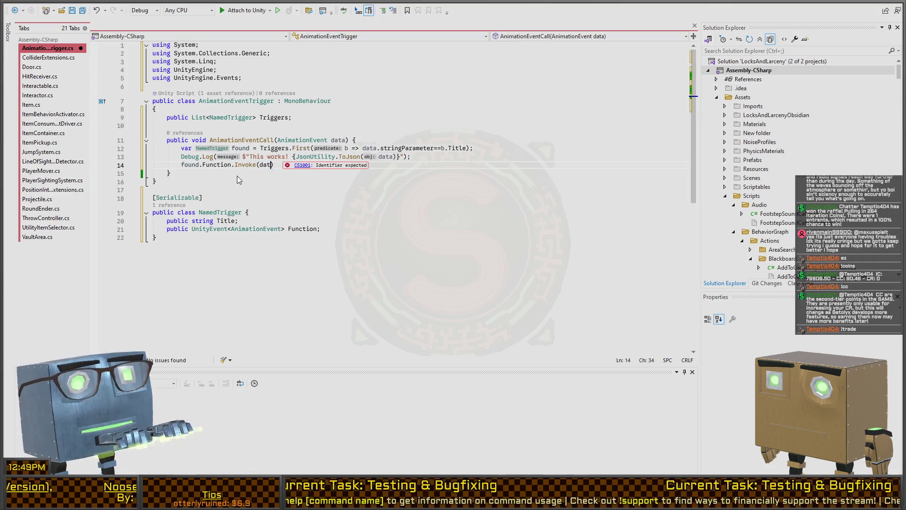
type(";")
key("Down")
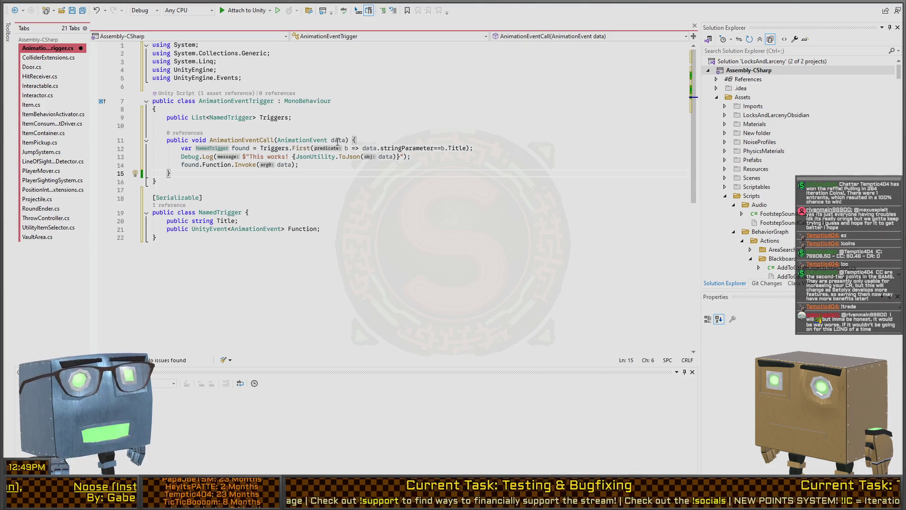
key("ctrl+s")
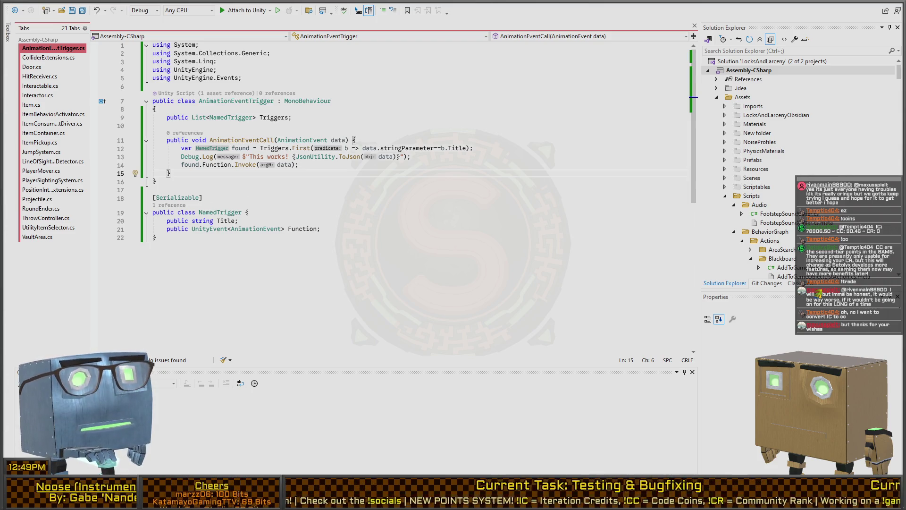
key("alt+Tab")
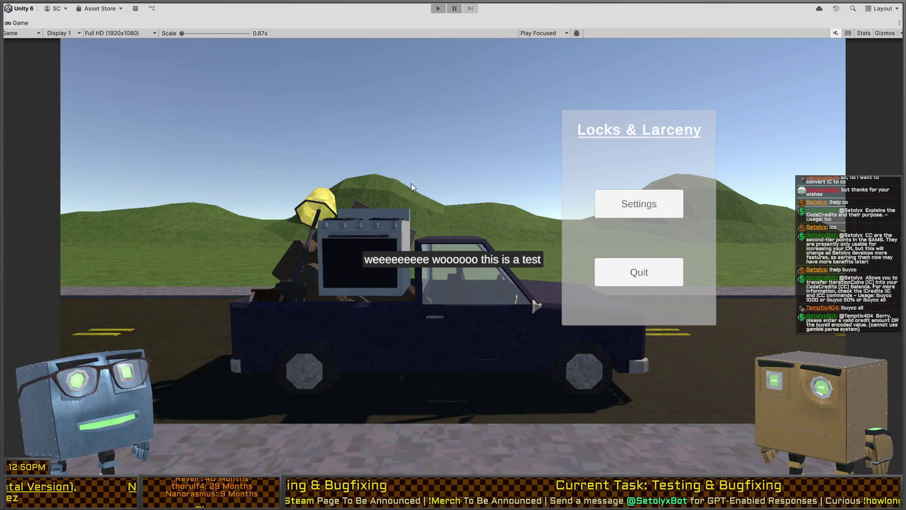
Enter Play mode, start a new game from the main menu and open Thief Chat
key("ctrl+p")
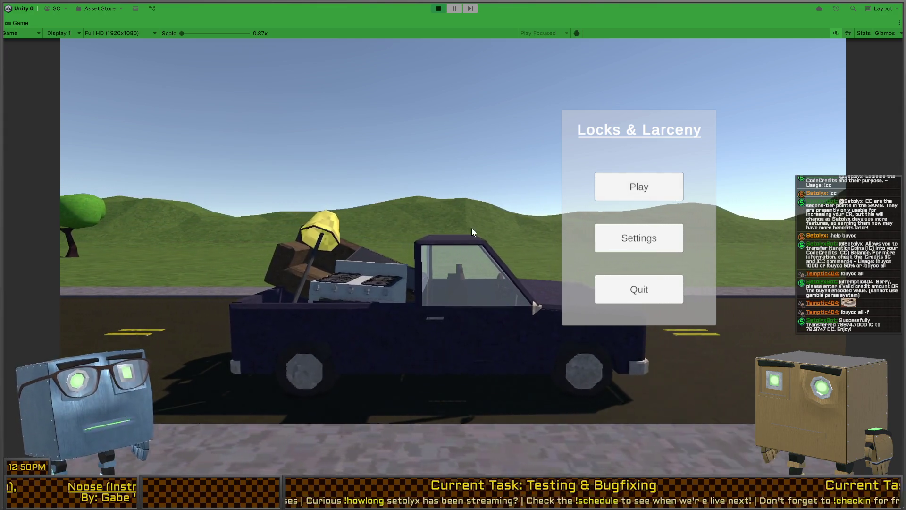
left_click(623, 183)
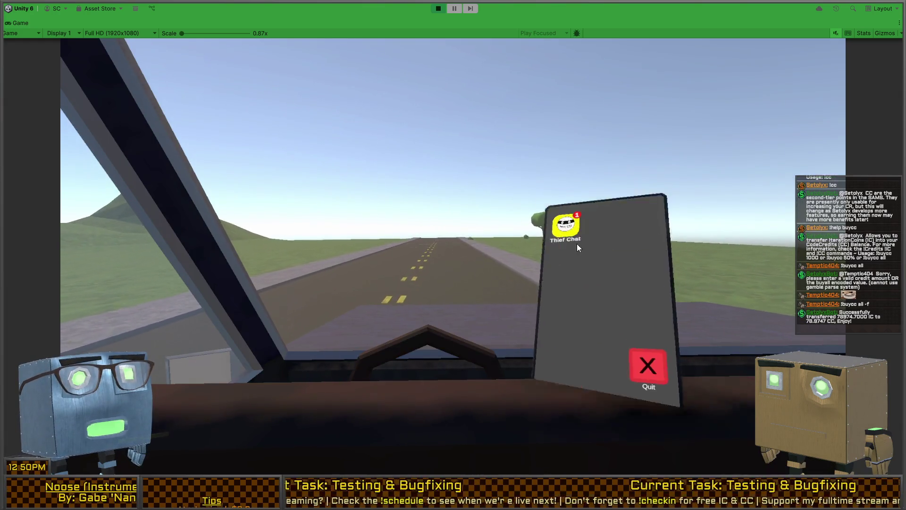
left_click(571, 233)
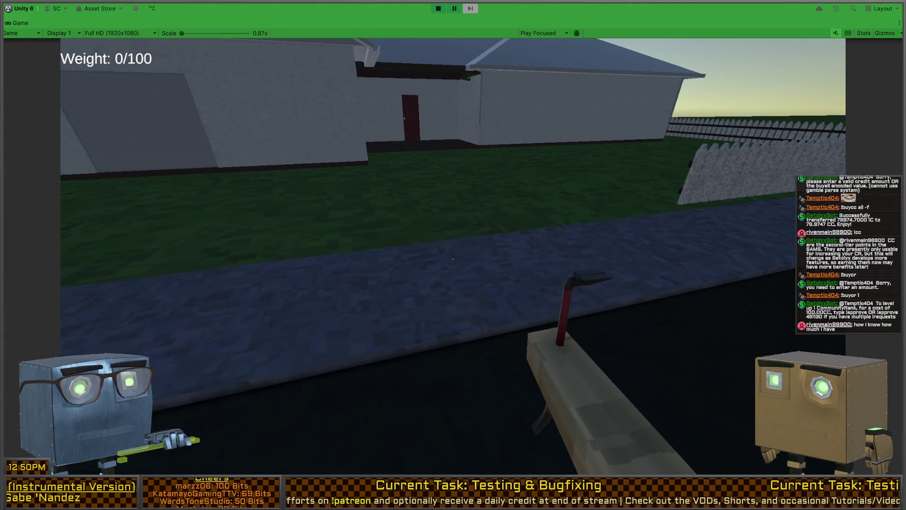
key("shift+space")
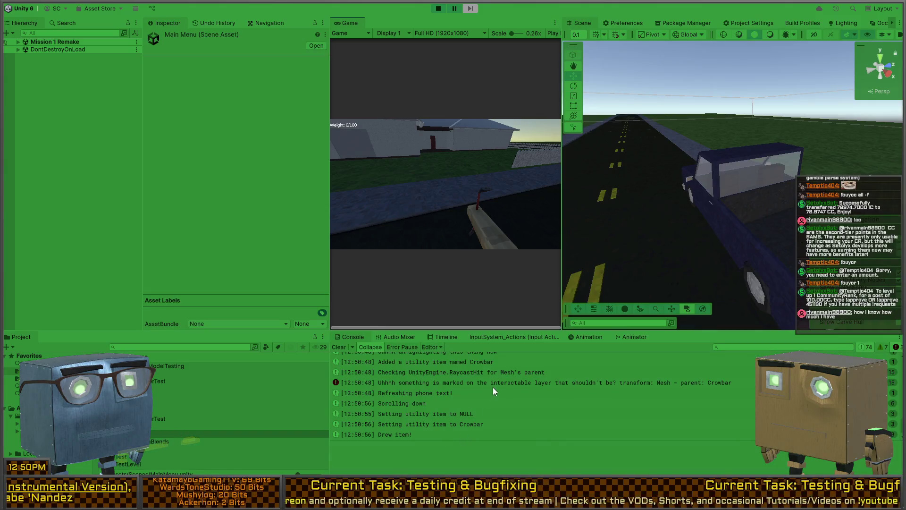
Inspect the interactable-layer error's stack trace in the Console, then exit Play mode
left_click(493, 382)
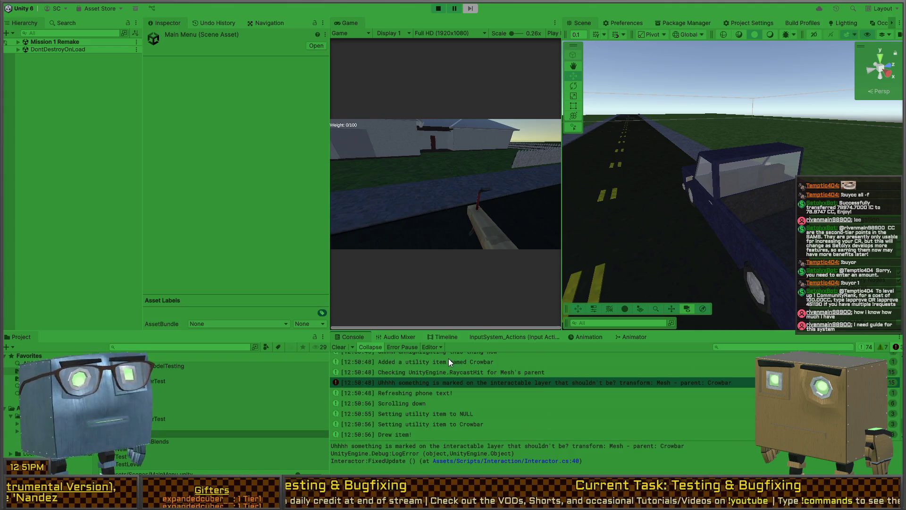
scroll(463, 411, "up", 10)
scroll(455, 389, "down", 2)
key("ctrl+p")
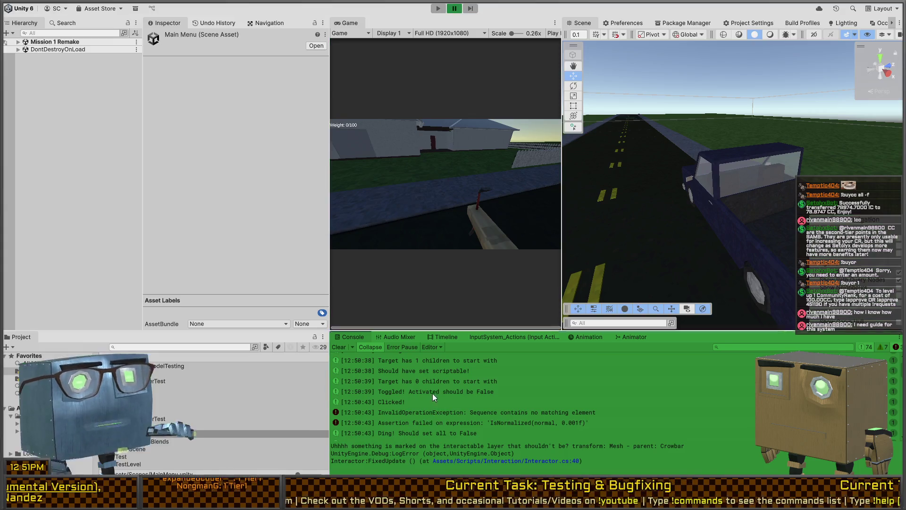
Browse from Prefabs to the Prologue folder and select the Mission 1 Remake scene asset
scroll(56, 401, "down", 5)
left_click(29, 362)
double_click(161, 365)
left_click(160, 403)
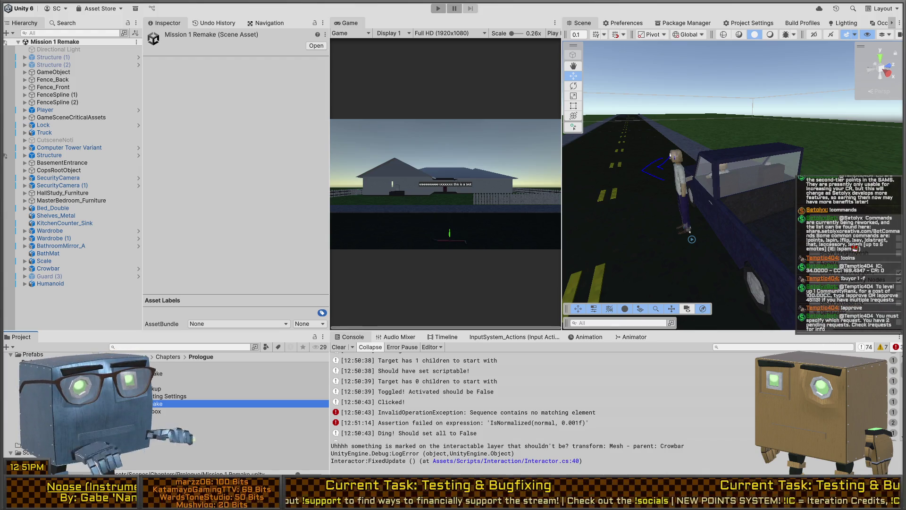
key("alt+Tab")
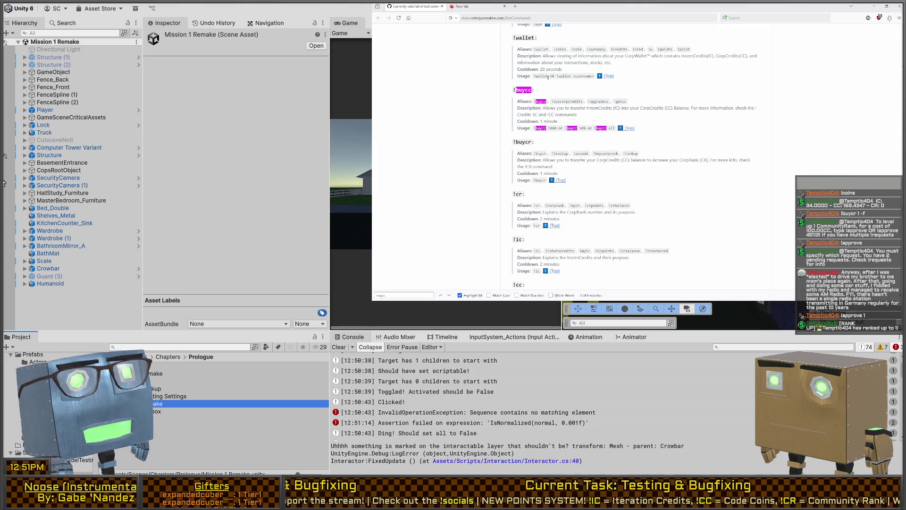
scroll(567, 122, "down", 3)
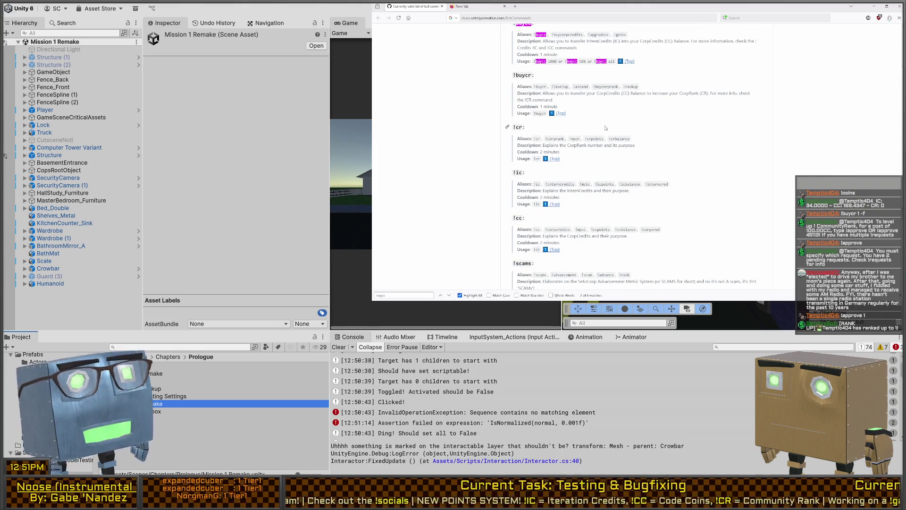
scroll(590, 118, "up", 1)
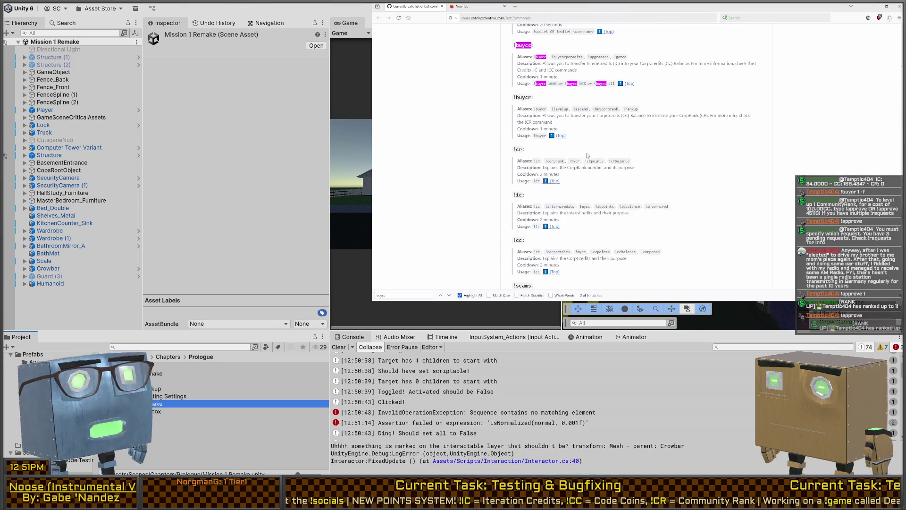
left_click(631, 83)
scroll(569, 130, "down", 10)
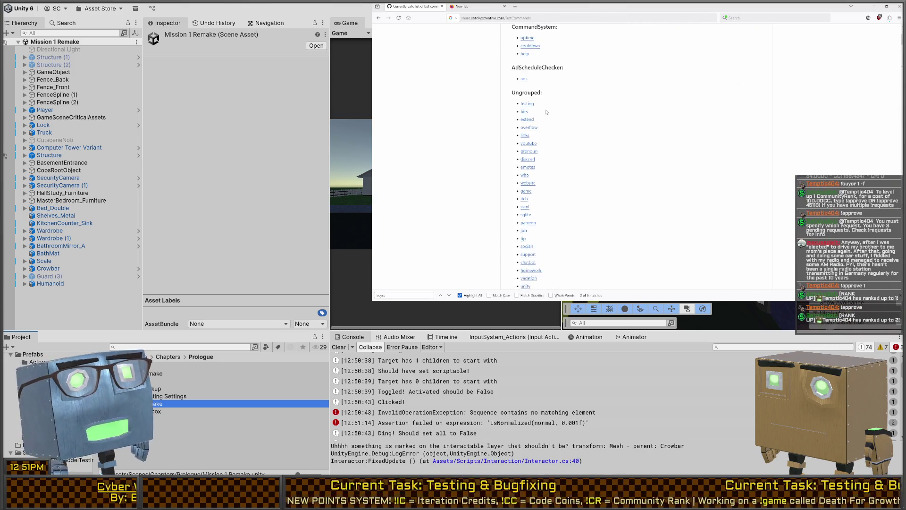
scroll(584, 138, "down", 3)
scroll(584, 138, "up", 10)
scroll(584, 138, "up", 5)
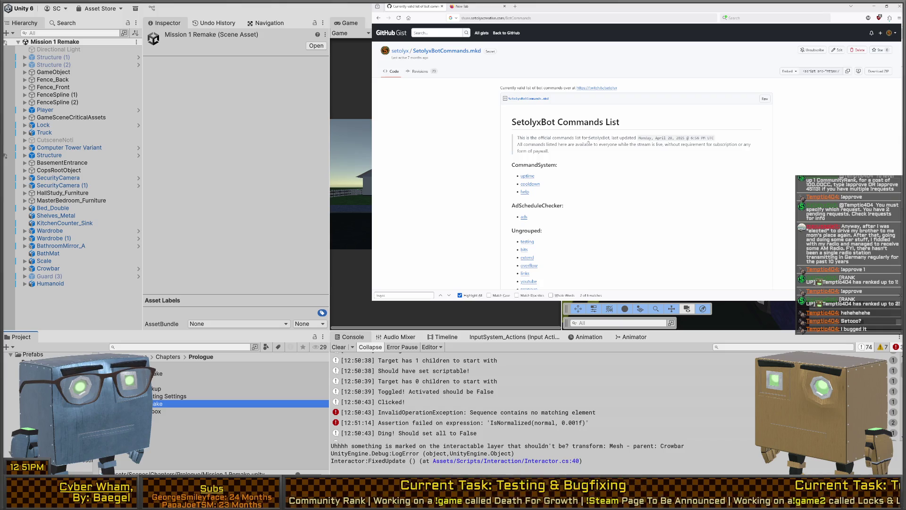
key("alt+Tab")
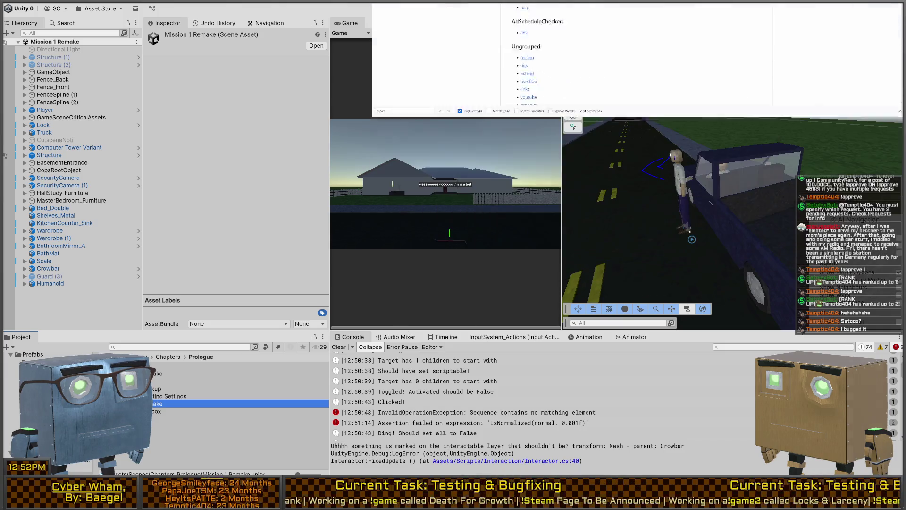
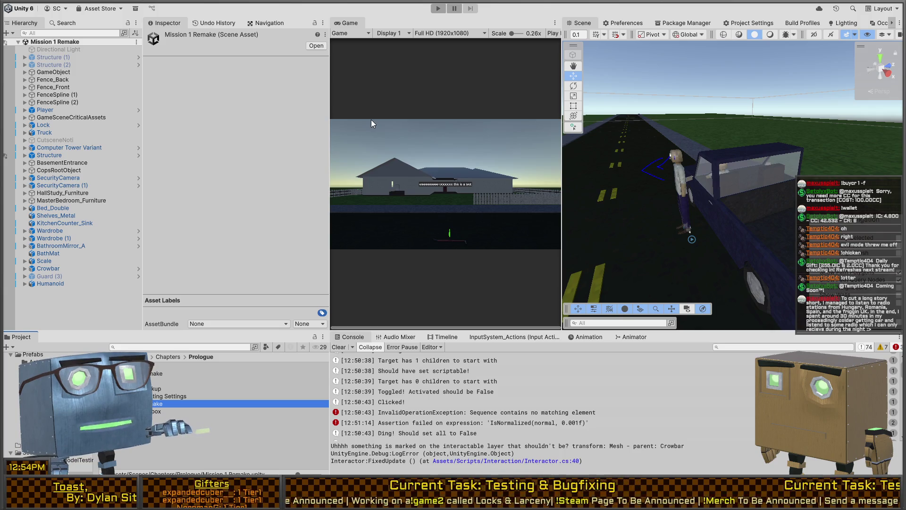
Orbit the scene, then play-test by walking to the house and swinging the crowbar at its wall
left_click_drag(677, 169, 757, 181)
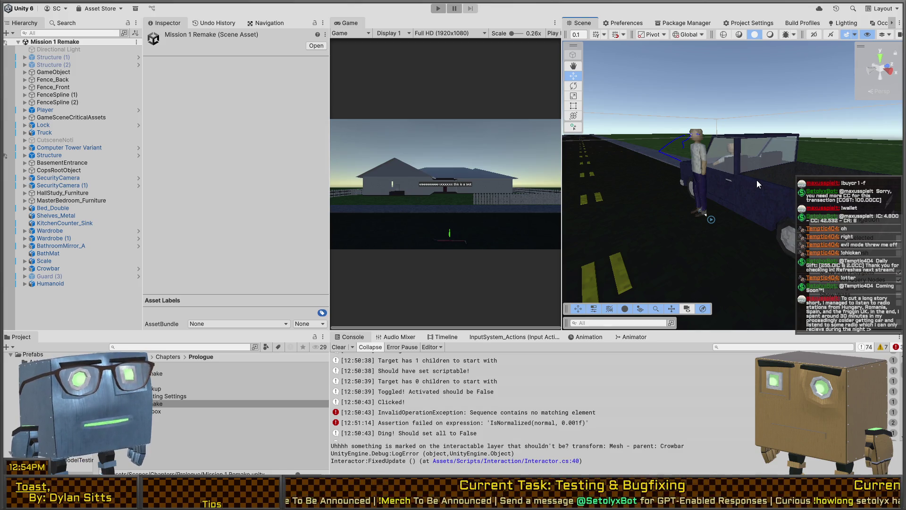
left_click_drag(663, 129, 611, 236)
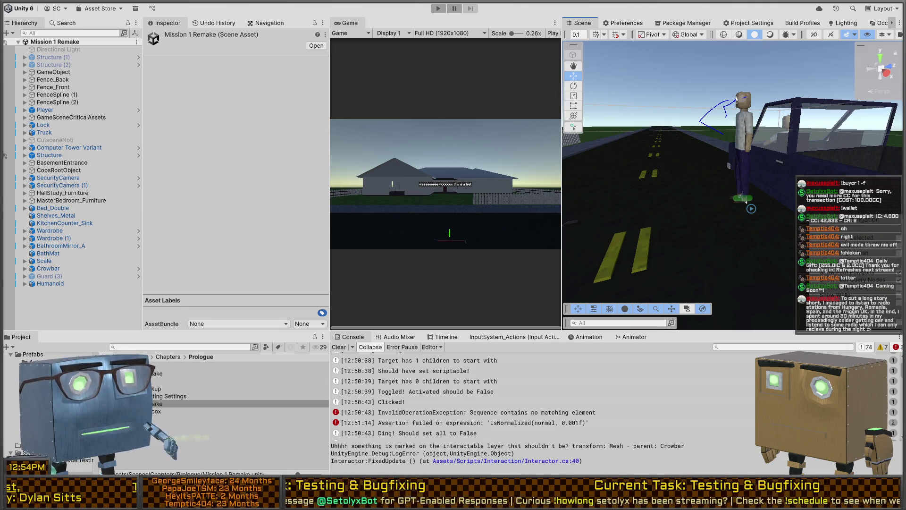
left_click(427, 178)
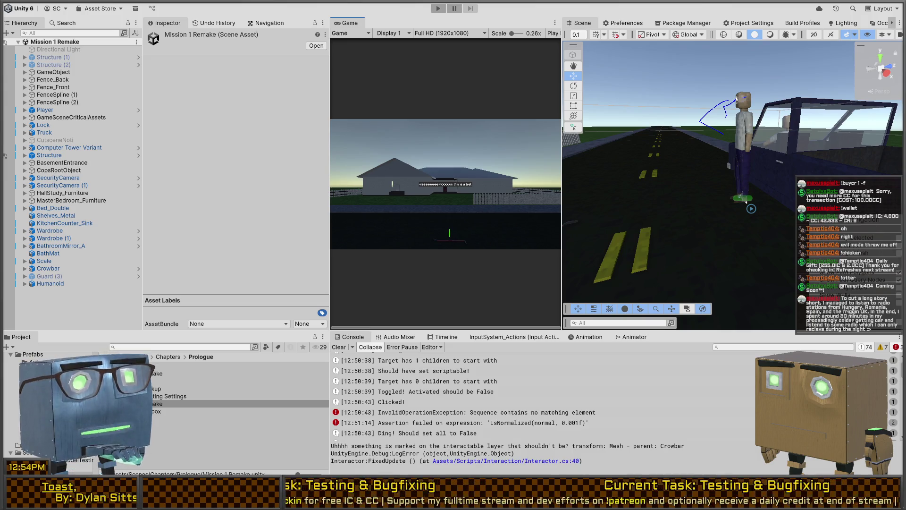
left_click_drag(755, 198, 760, 194)
key("ctrl+p")
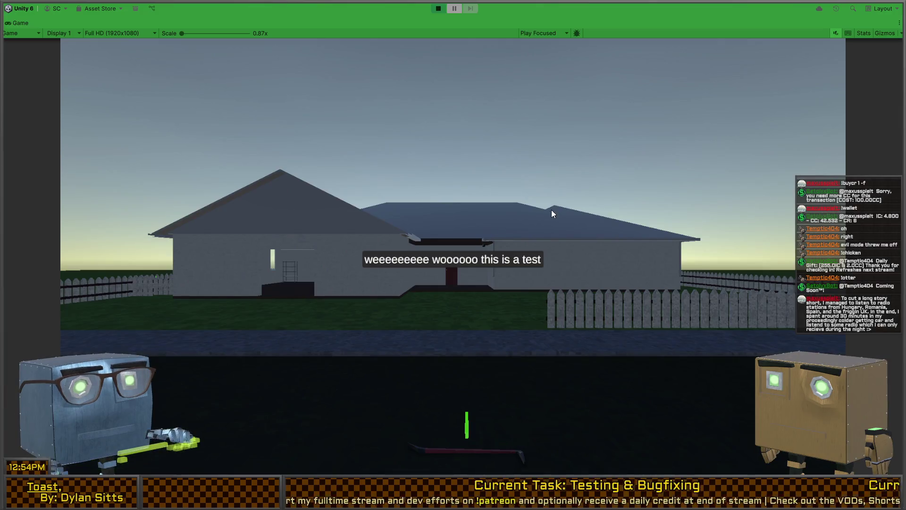
key("space")
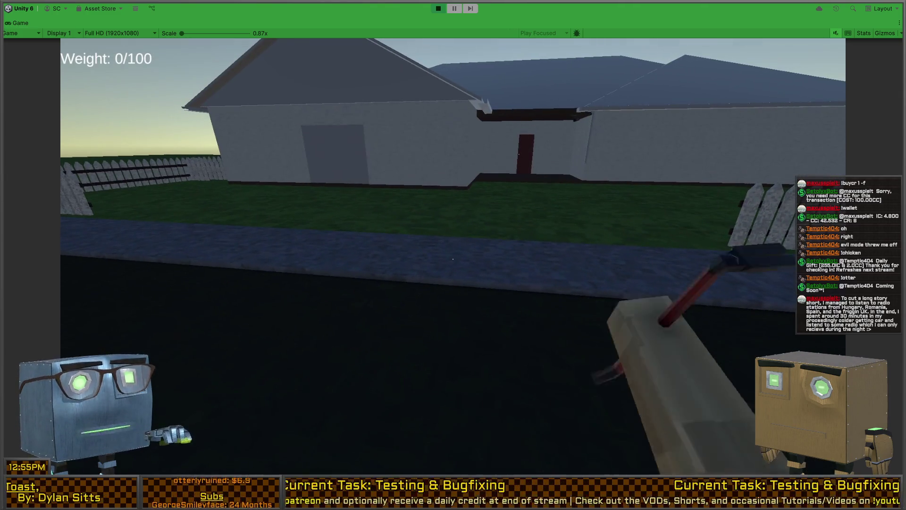
key("w")
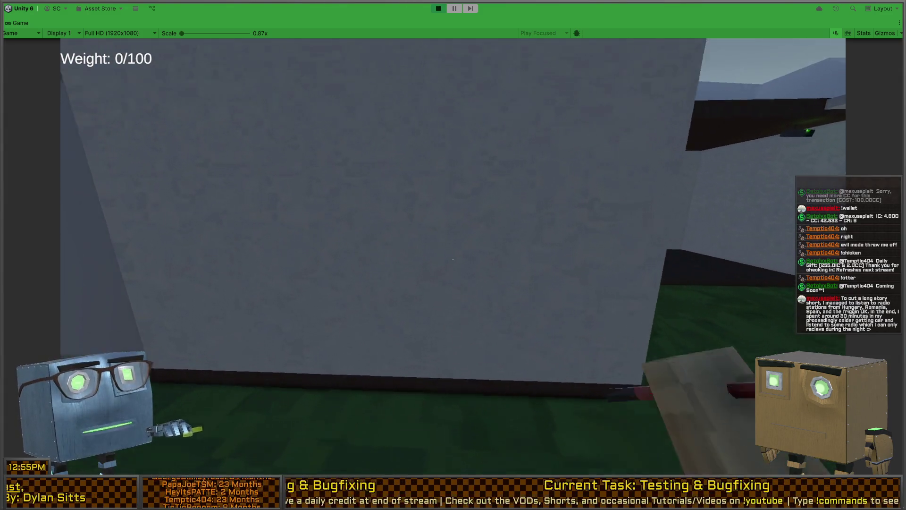
left_click(453, 260)
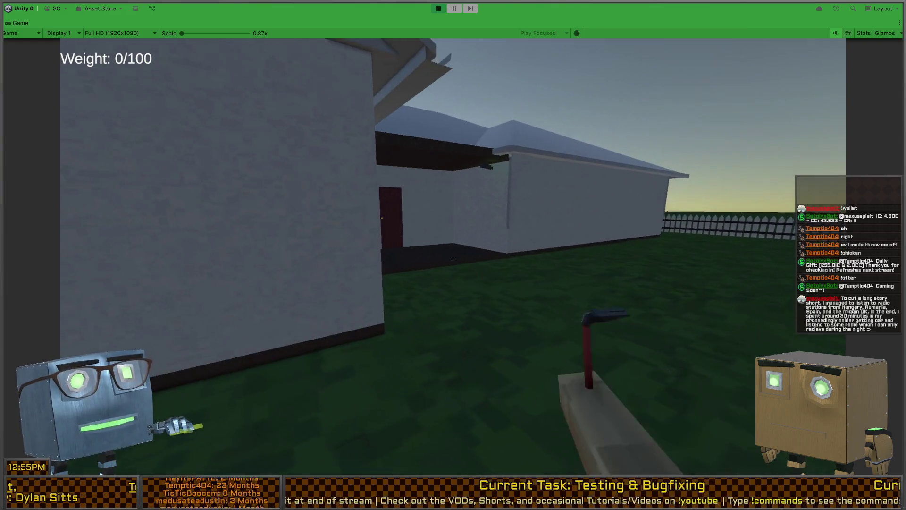
key("ctrl+p")
key("ctrl+p")
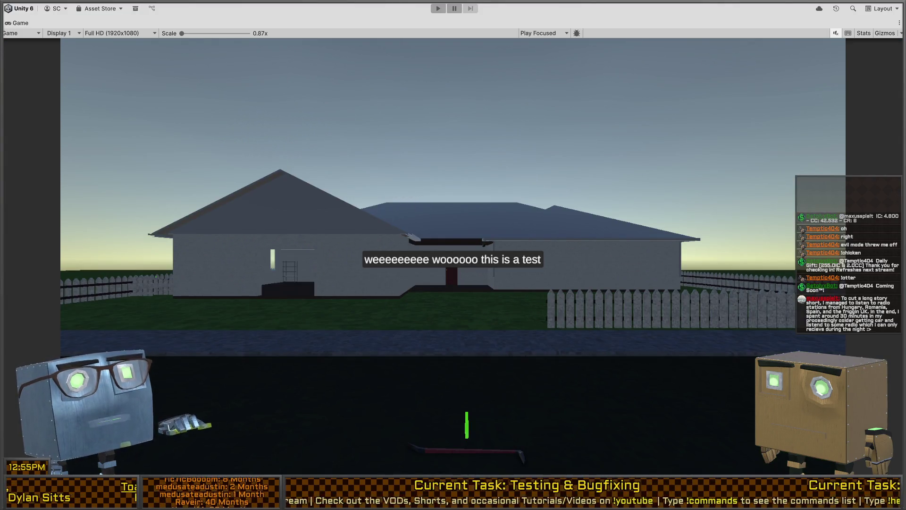
Restore the full editor layout, expand Player to select its Humanoid child, and switch to Visual Studio
key("shift+space")
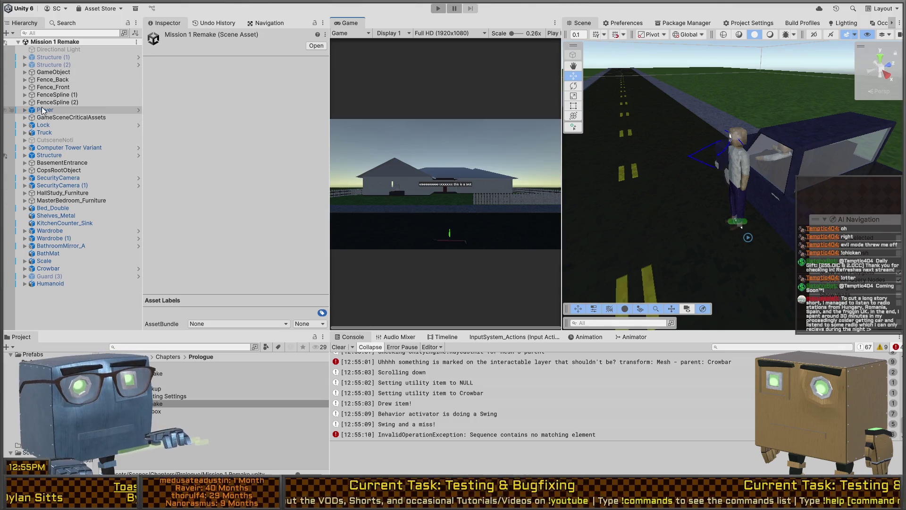
left_click(17, 109)
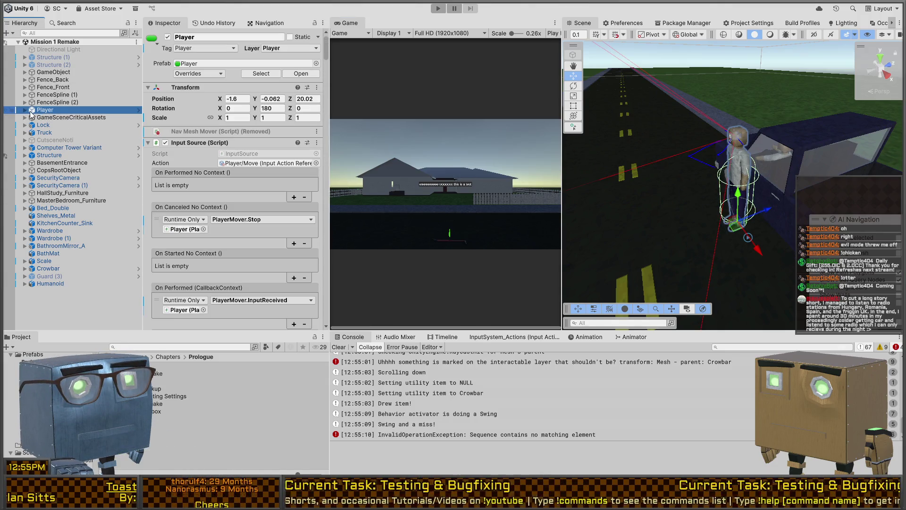
left_click(25, 109)
left_click(56, 137)
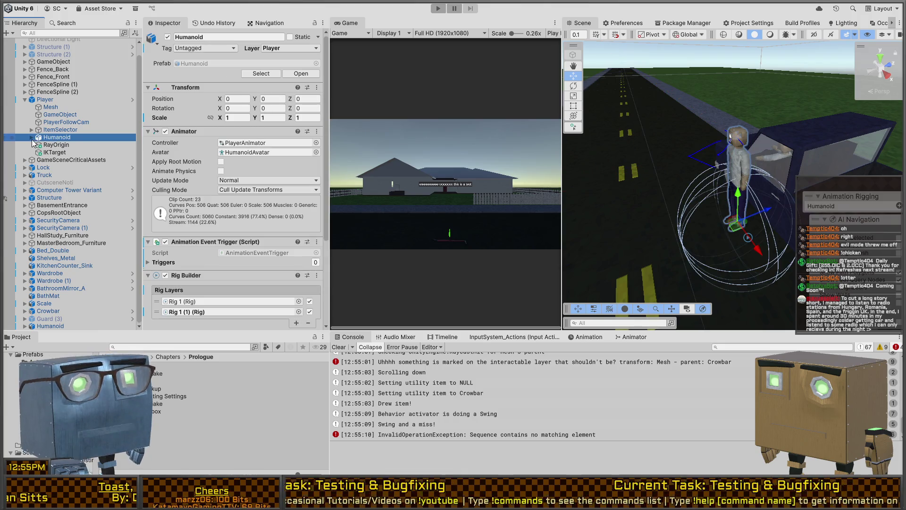
left_click(31, 137)
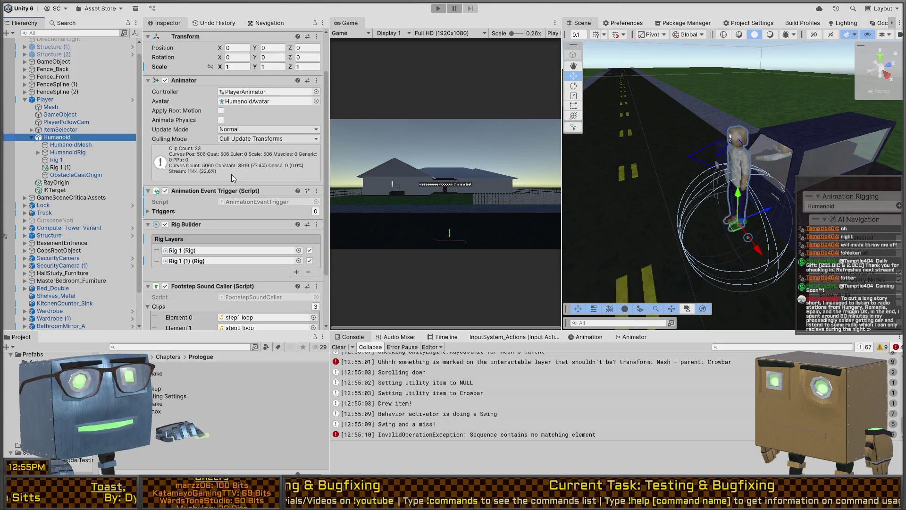
key("alt+Tab")
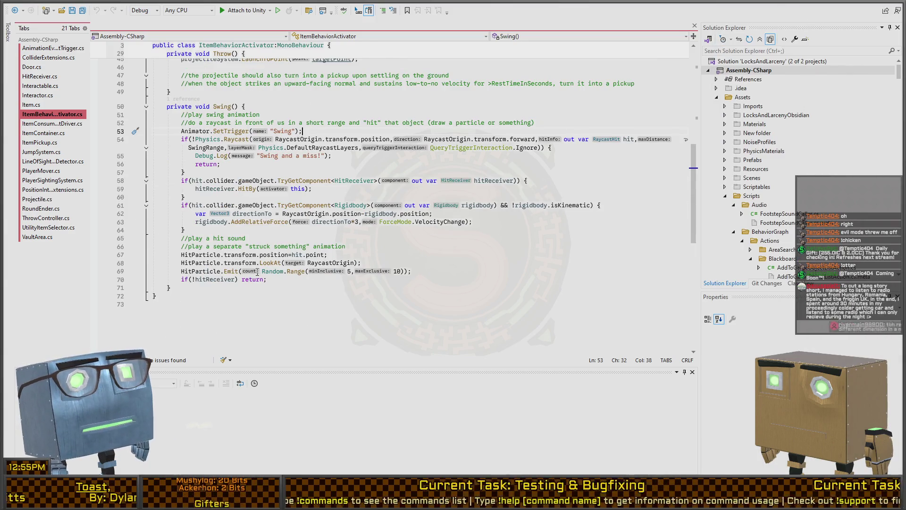
Remove the raycast hit-handling code from Swing(), discarding a trial animator condition above SetTrigger
mouse_move(269, 280)
left_mouse_down()
mouse_move(193, 140)
mouse_move(180, 141)
left_mouse_up()
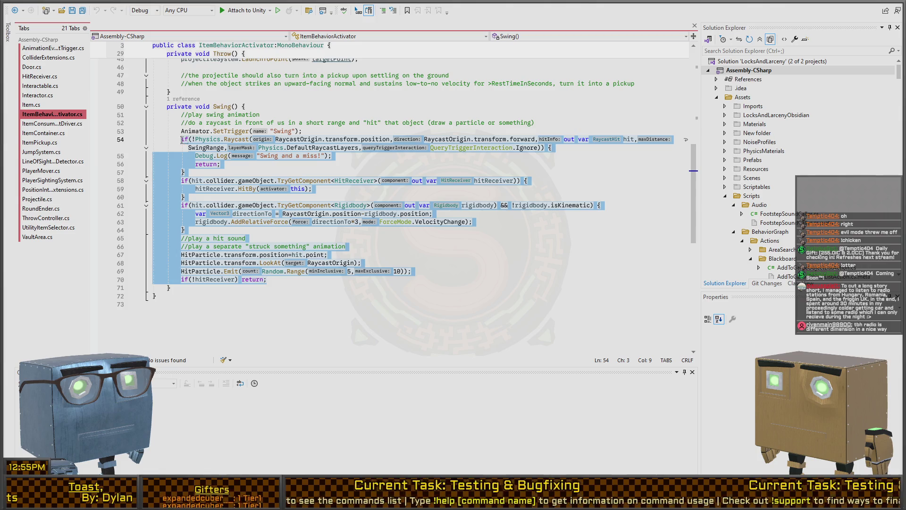
key("Delete")
key("Up")
key("Return")
key("Up")
type("if(Animator.")
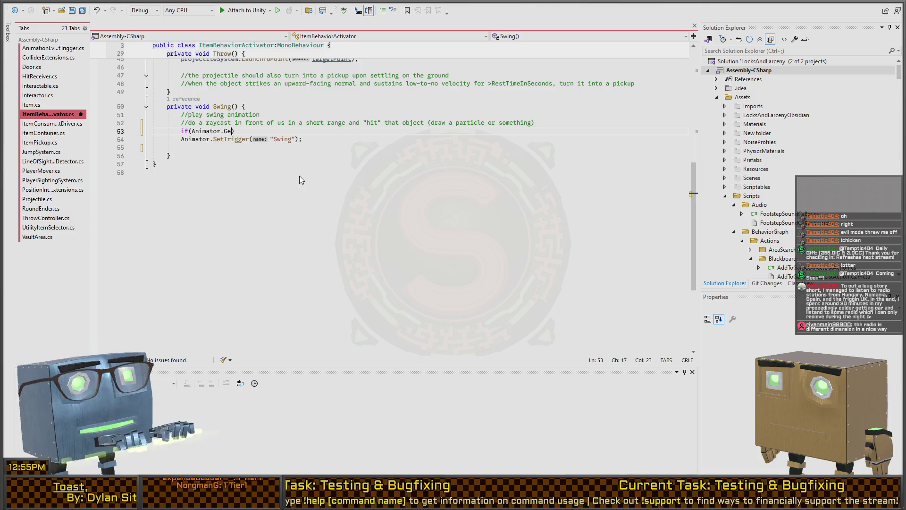
type("Trigger")
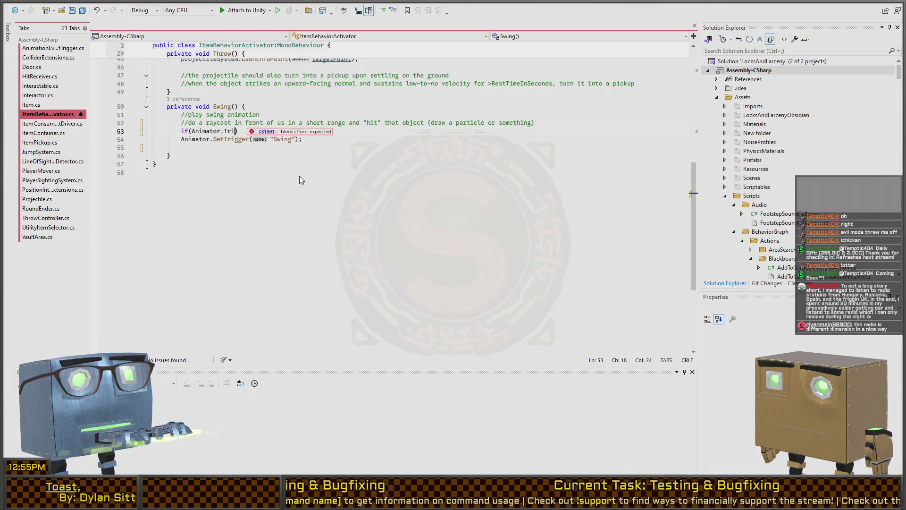
key("End")
key("shift+Home")
key("BackSpace")
type("if(Animator.GetC")
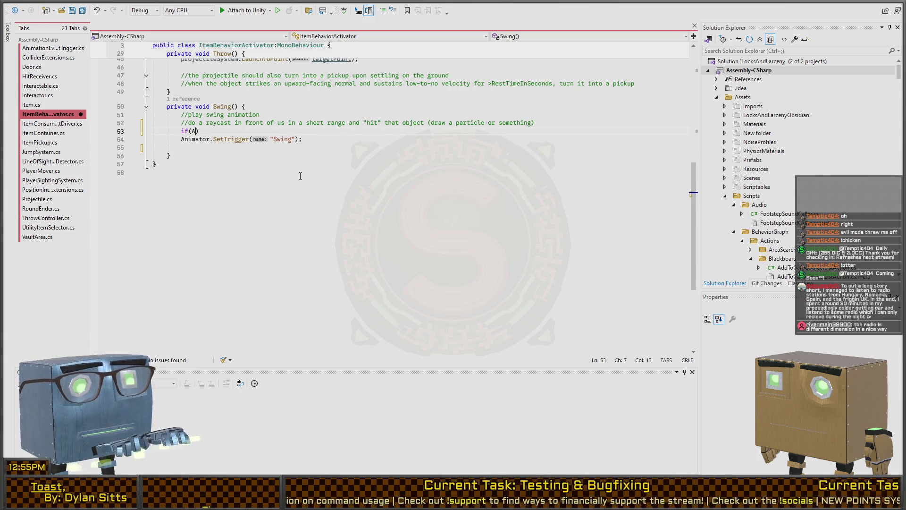
type("urrentAnimator")
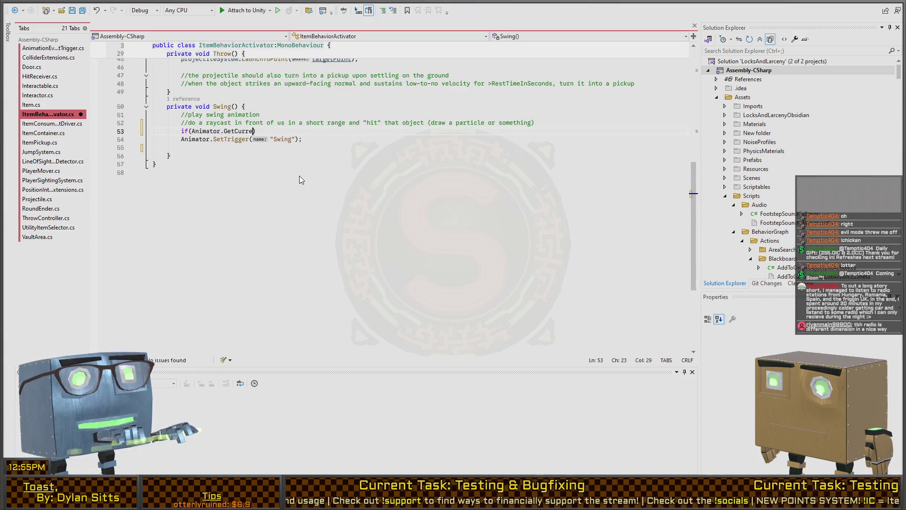
type("ClipInfo")
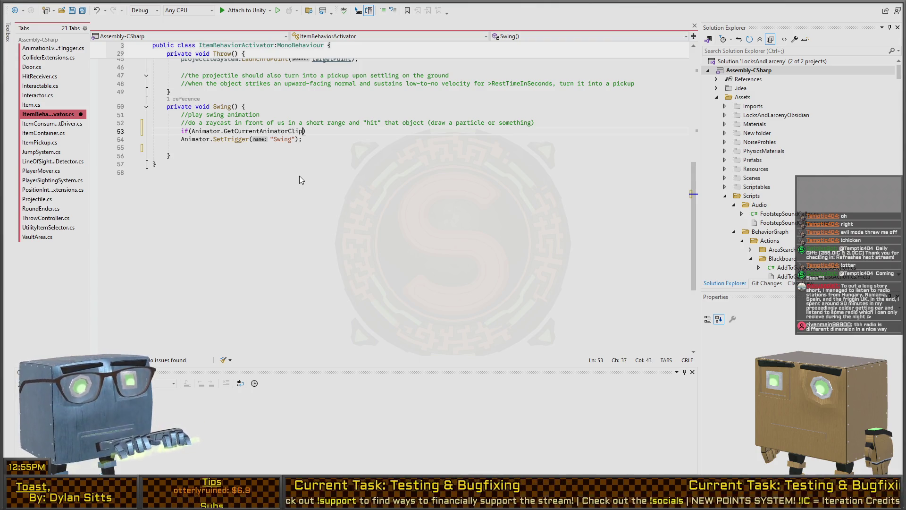
key("Home")
key("shift+End")
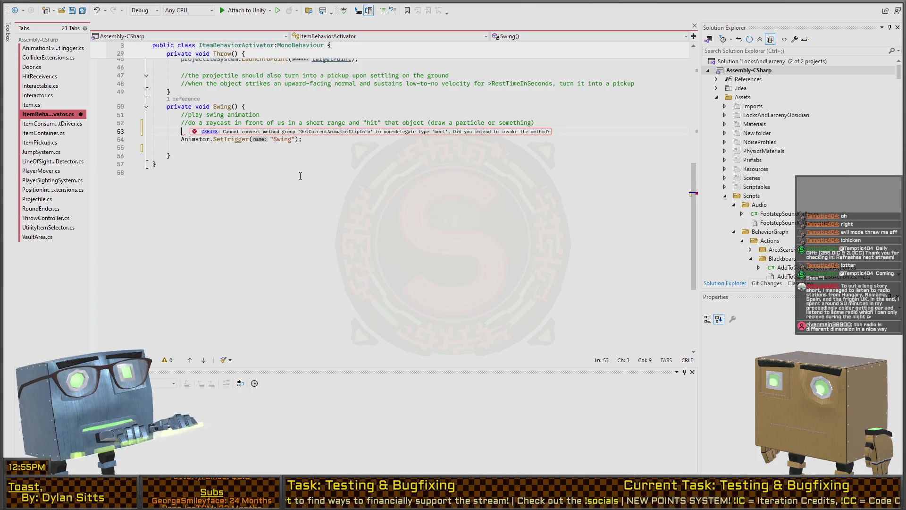
key("BackSpace")
key("BackSpace")
key("BackSpace")
Add a private bool _swingQueued field to the class's field declarations
scroll(295, 188, "up", 4)
scroll(295, 187, "up", 10)
left_click(311, 125)
key("Return")
key("BackSpace")
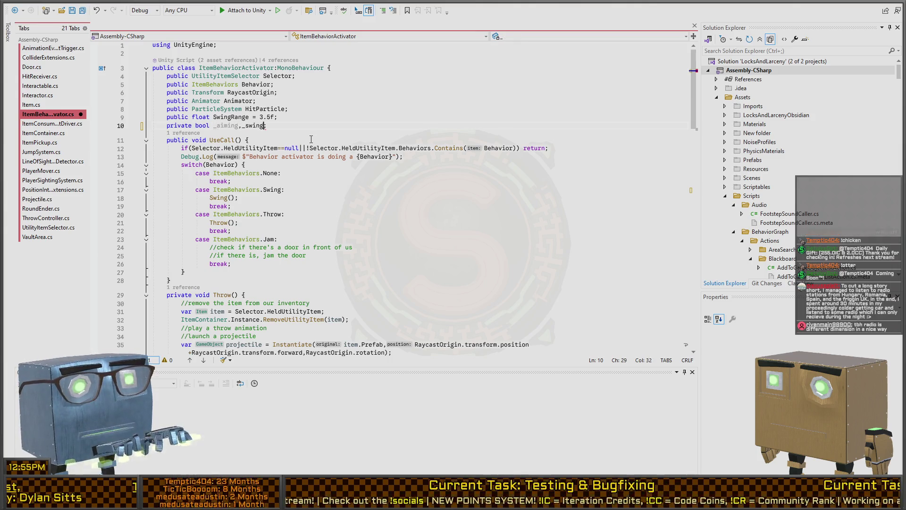
type("Queued")
Guard SetTrigger with if(_swingQueued)return; and set _swingQueued=true after the trigger call
scroll(242, 141, "down", 11)
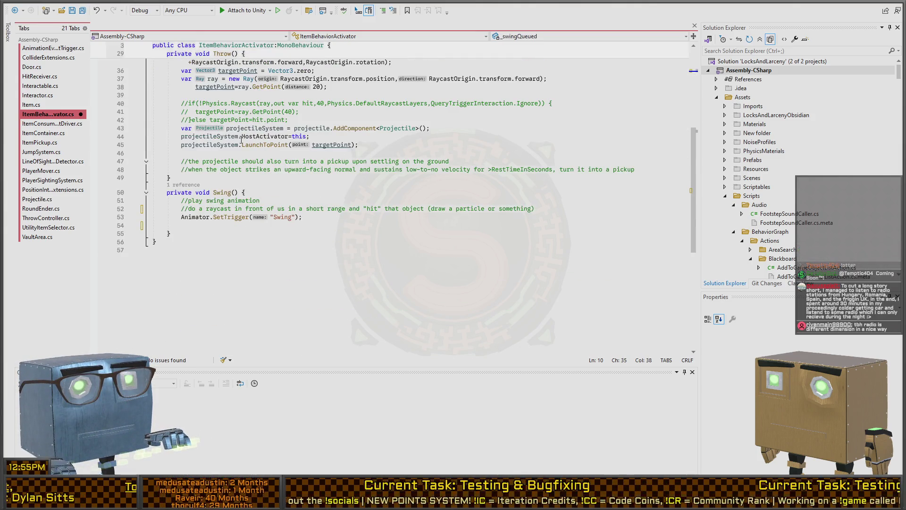
key("Up")
key("Up")
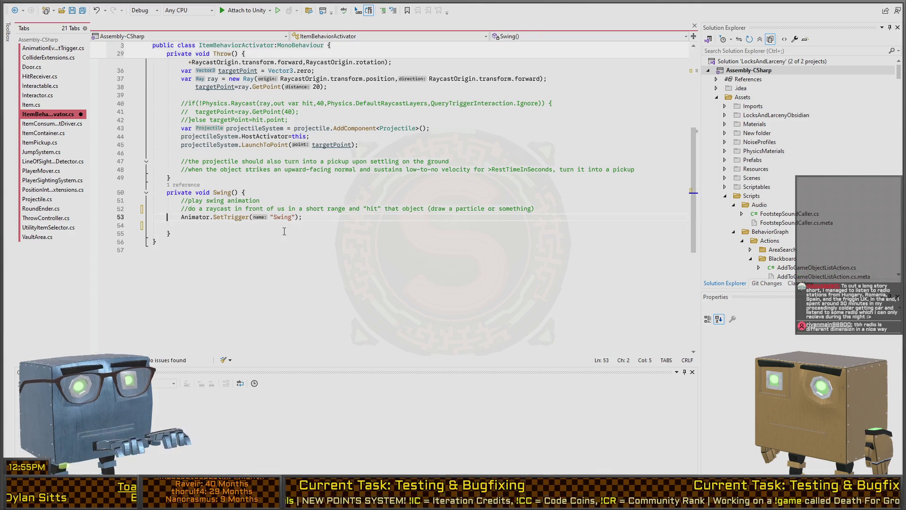
key("Return")
key("Up")
type("_swingQueued)re")
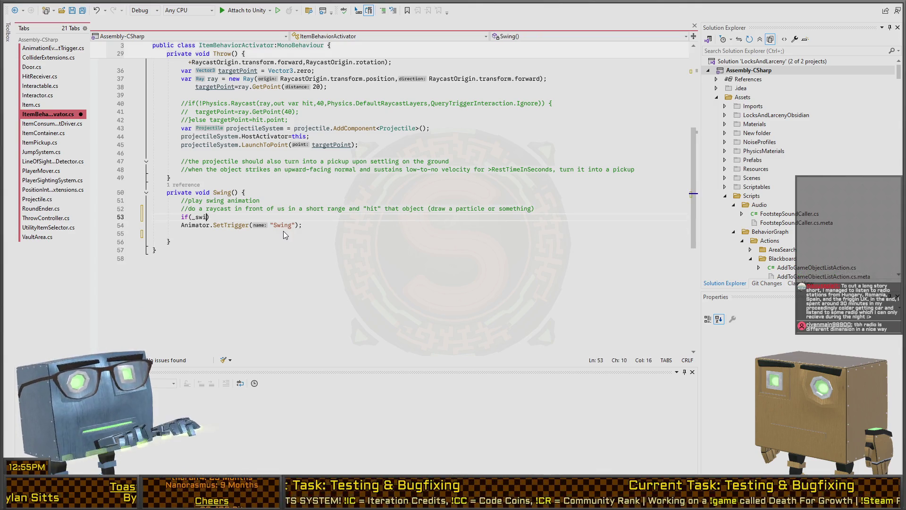
type("turn;")
key("Down")
key("Down")
type("ingQueued=true")
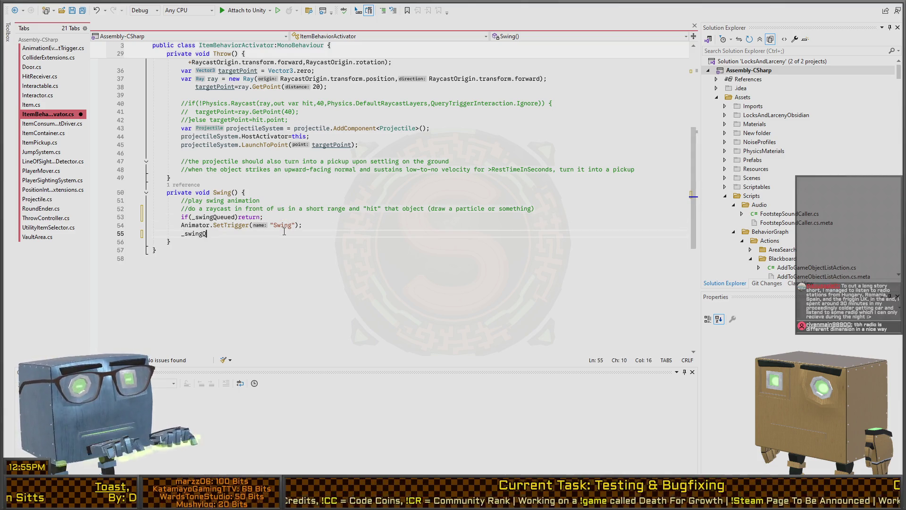
key("Return")
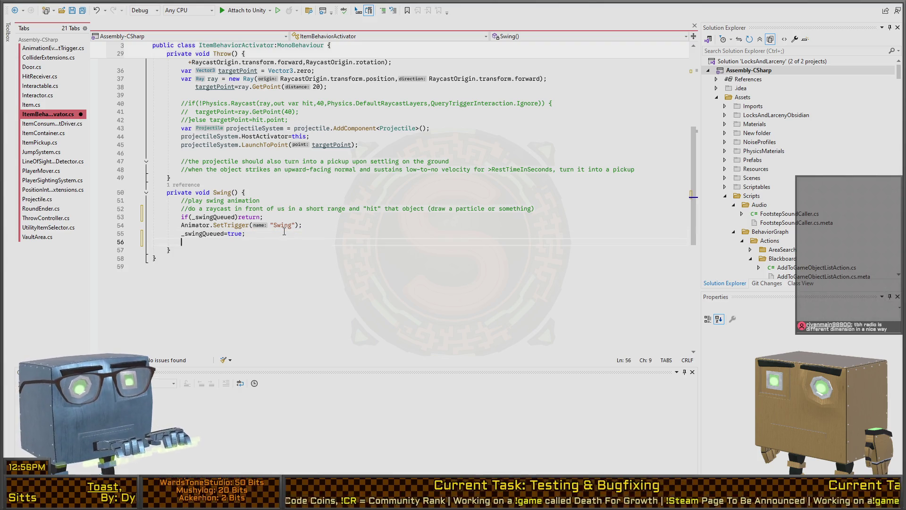
key("Delete")
key("End")
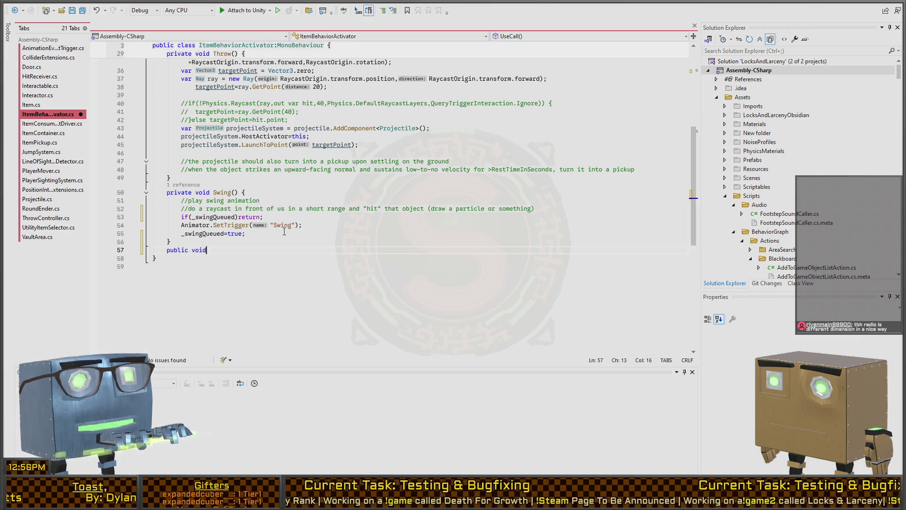
Name the new method ProcessSwing and paste the hit-handling code into it
key("BackSpace")
key("BackSpace")
type("or")
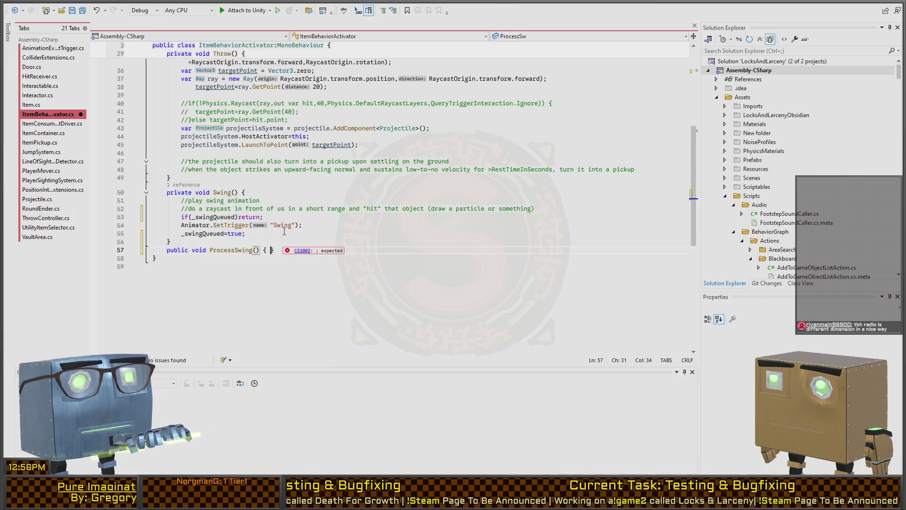
key("ctrl+v")
scroll(441, 242, "down", 9)
scroll(441, 242, "up", 6)
Add _swingQueued=false; above the miss branch's return and save ItemBehaviorActivator.cs
key("ctrl+Return")
type("wingQ")
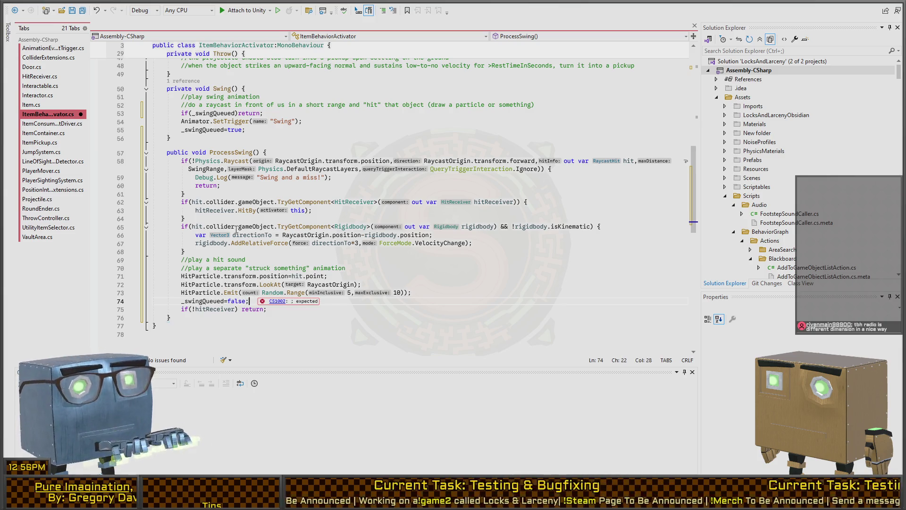
key("Home")
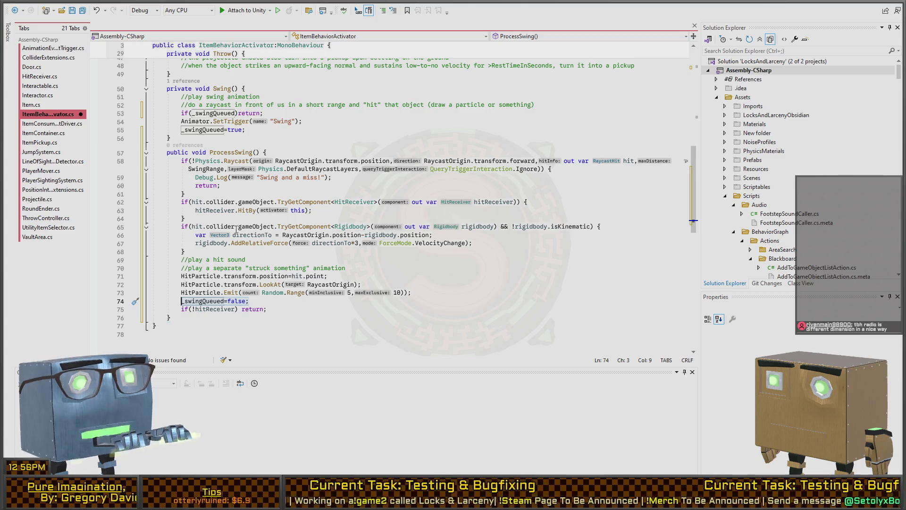
key("Up")
key("Up")
key("Up")
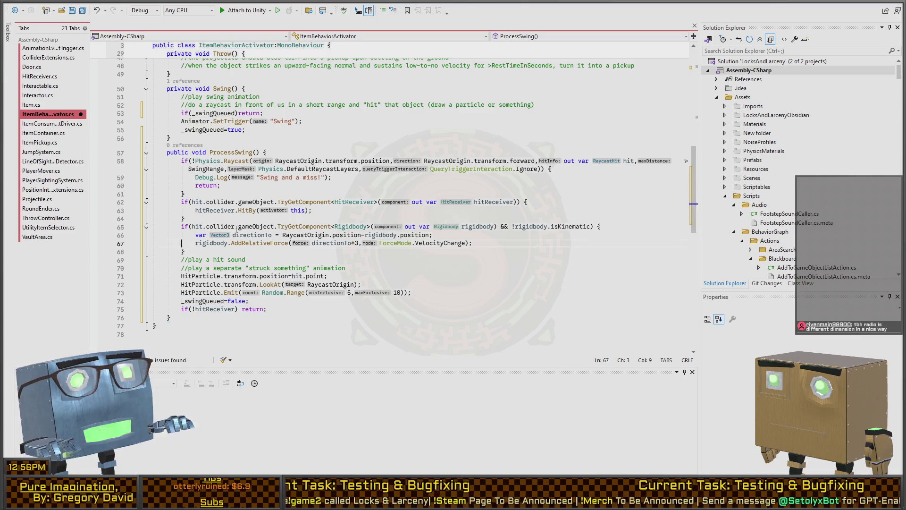
key("ctrl+Return")
type("_swingQueued=false;")
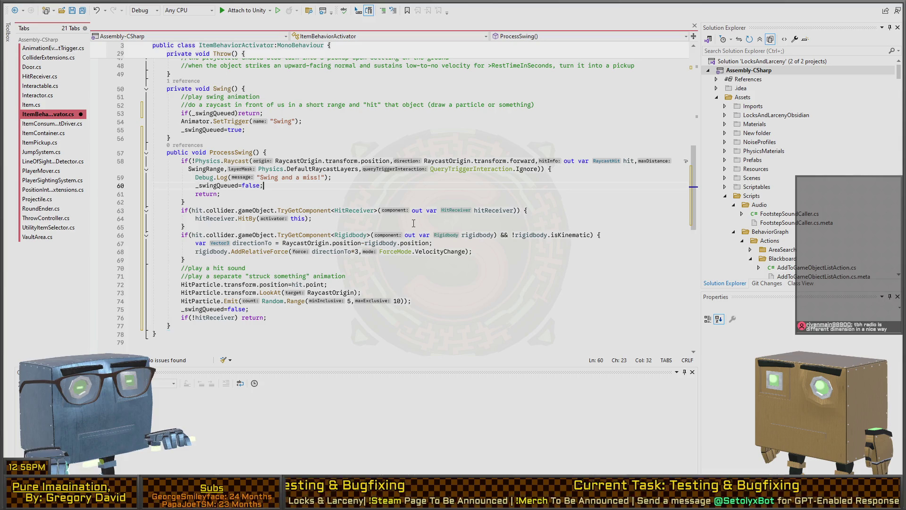
key("ctrl+s")
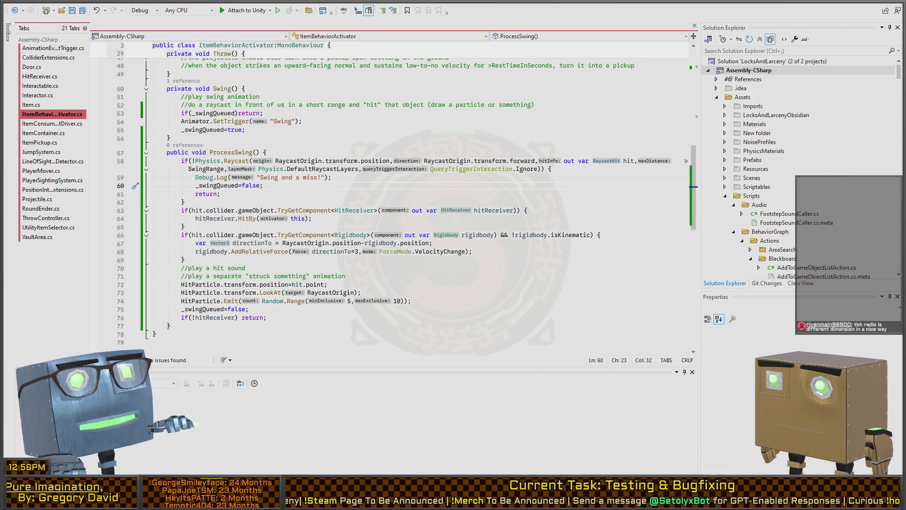
scroll(259, 159, "up", 4)
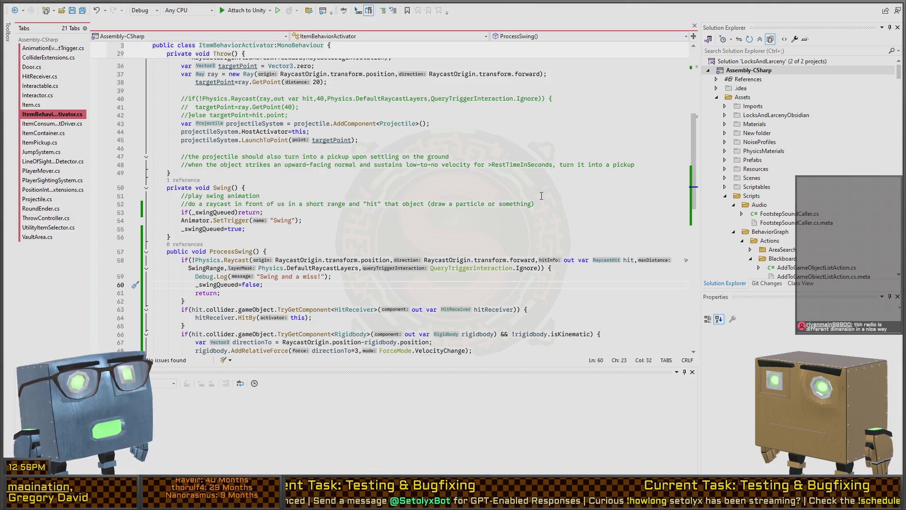
key("alt+Tab")
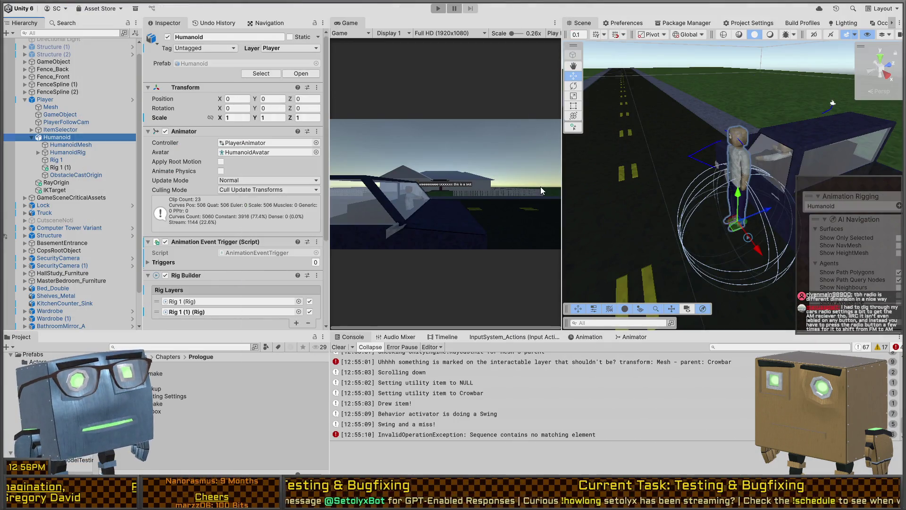
Run a Play-mode test of the crowbar, then stop it to return to editing
key("ctrl+p")
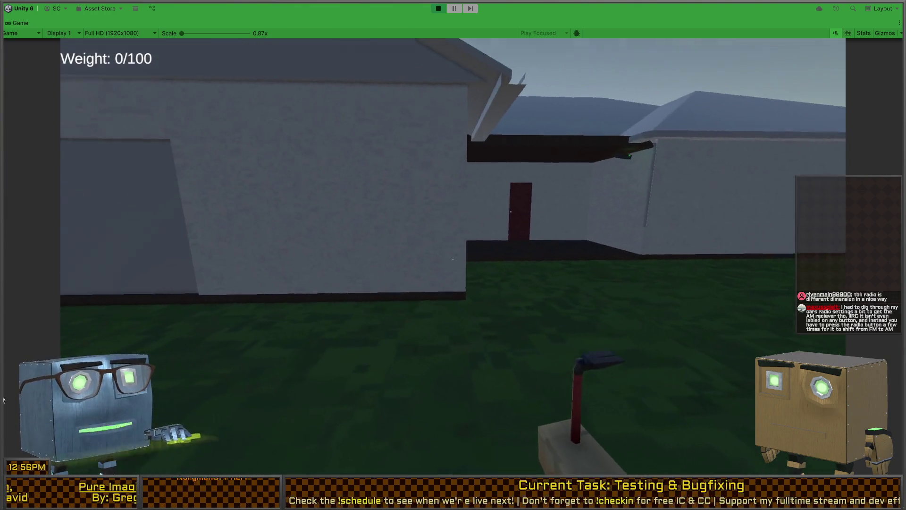
key("ctrl+p")
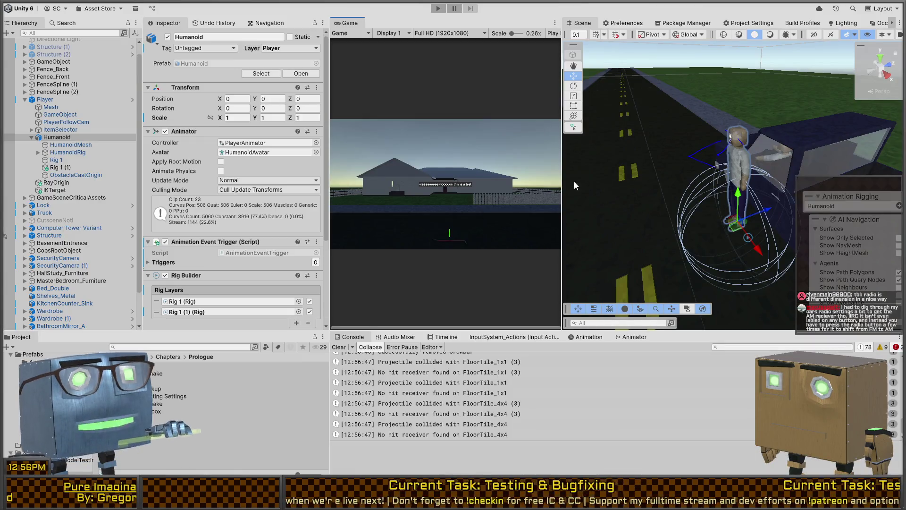
Orbit around the Humanoid, scroll through its Inspector and the Console, then go to Visual Studio
mouse_move(746, 208)
left_mouse_down()
mouse_move(710, 205)
mouse_move(665, 175)
left_mouse_up()
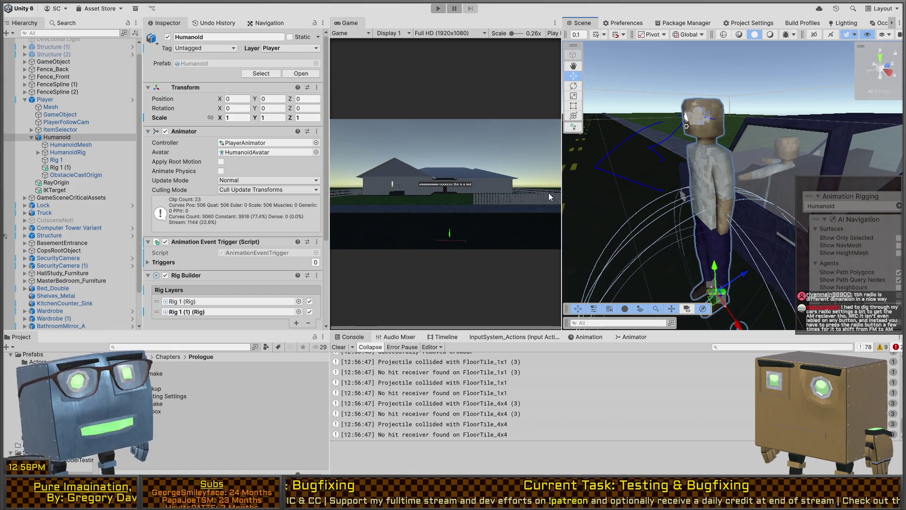
left_click(429, 184)
scroll(260, 174, "down", 3)
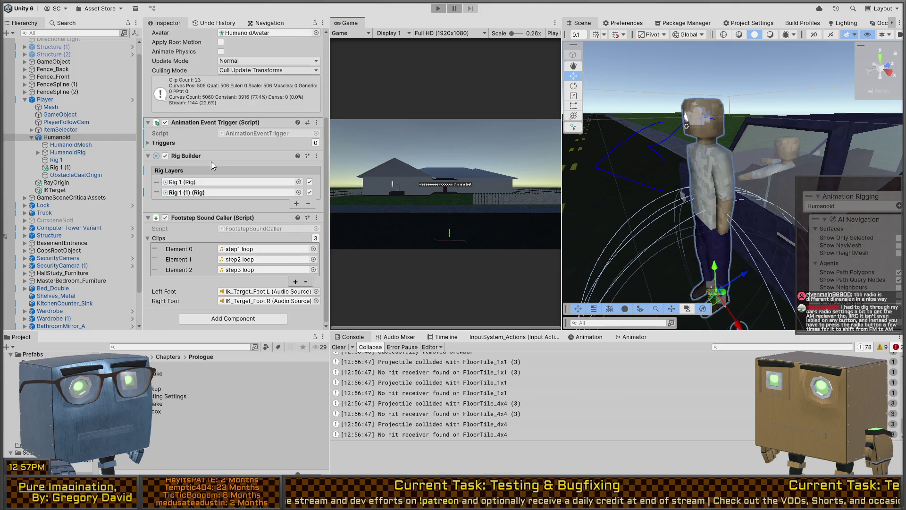
scroll(457, 407, "up", 5)
scroll(457, 406, "up", 3)
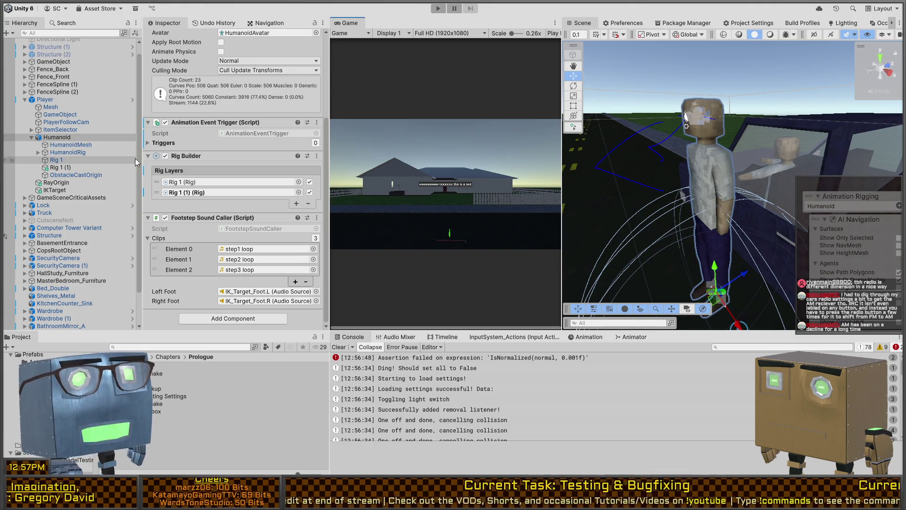
key("alt+Tab")
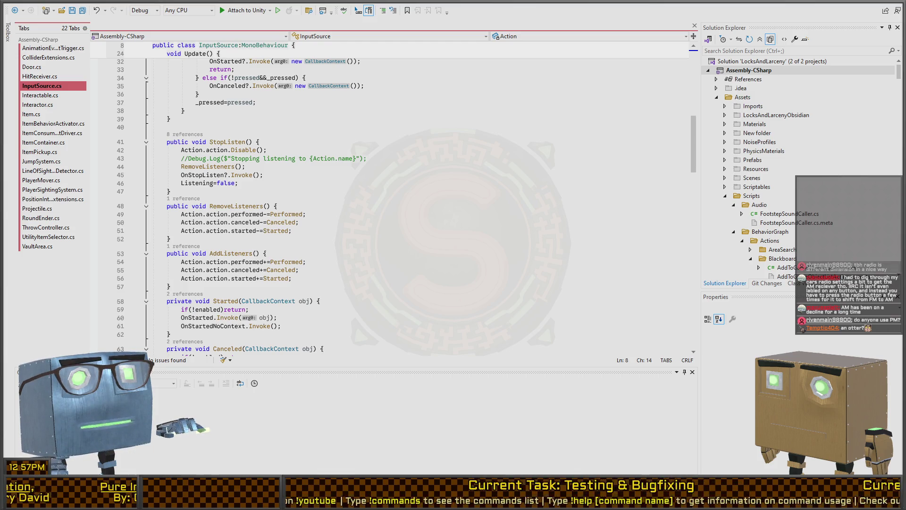
Return to the Unity editor after checking InputSource's AddListeners and RemoveListeners methods
key("alt+Tab")
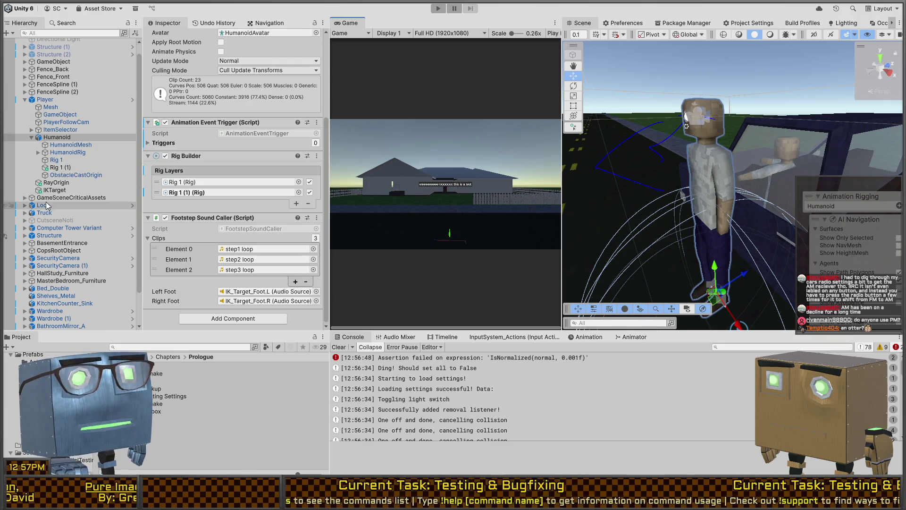
Open the Player prefab with ItemSelector selected and locate its Player/Throw Input Source events
left_click(94, 129)
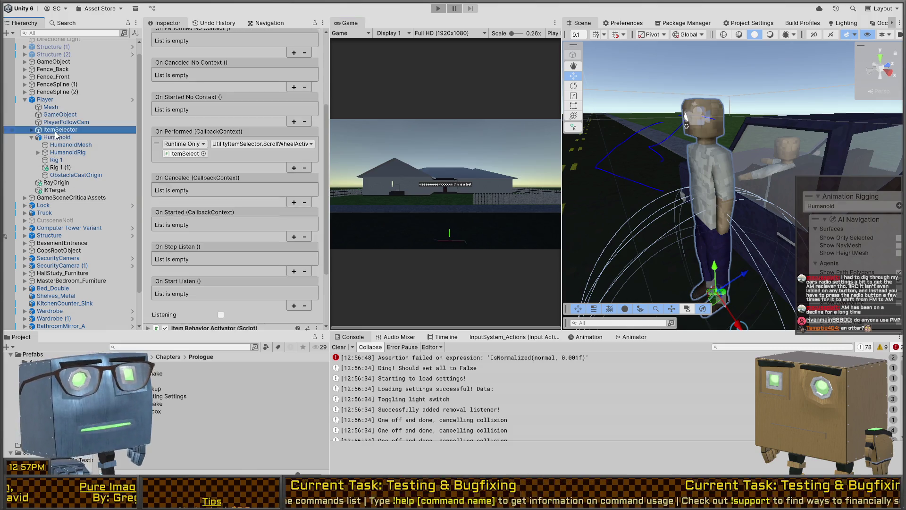
left_click(133, 99)
scroll(209, 193, "up", 6)
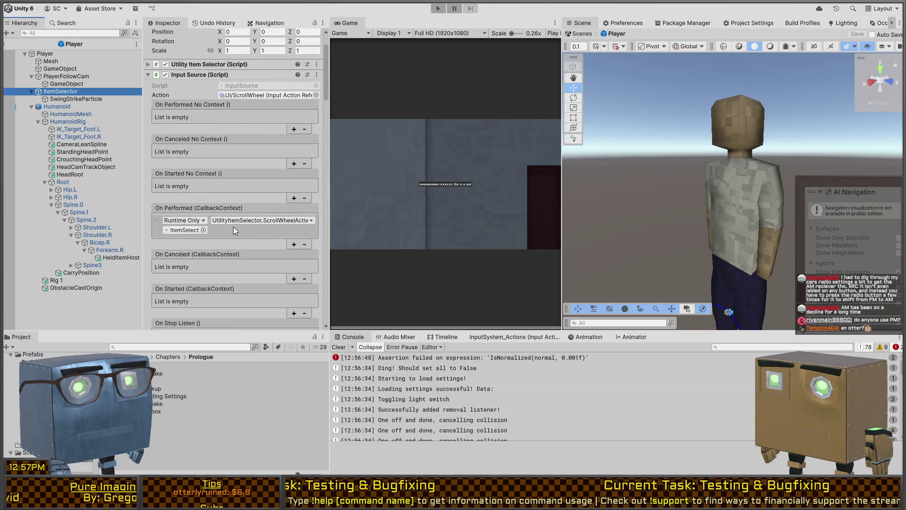
scroll(215, 159, "down", 15)
scroll(231, 168, "down", 10)
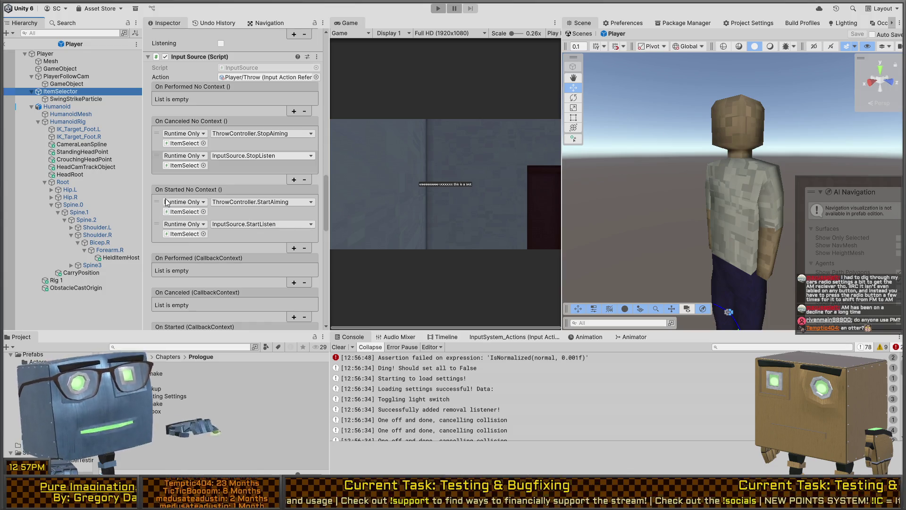
scroll(188, 186, "down", 10)
scroll(218, 200, "down", 10)
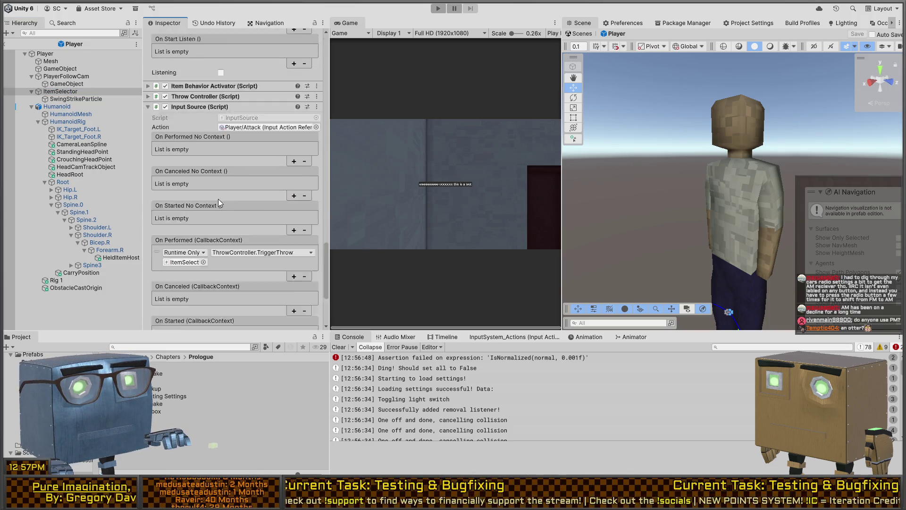
scroll(217, 195, "up", 6)
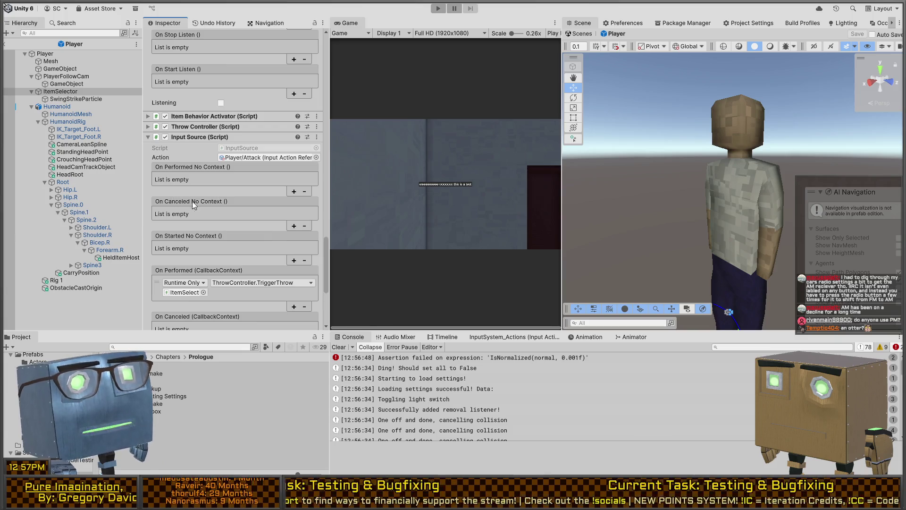
scroll(205, 170, "down", 6)
scroll(217, 184, "up", 7)
scroll(220, 184, "down", 5)
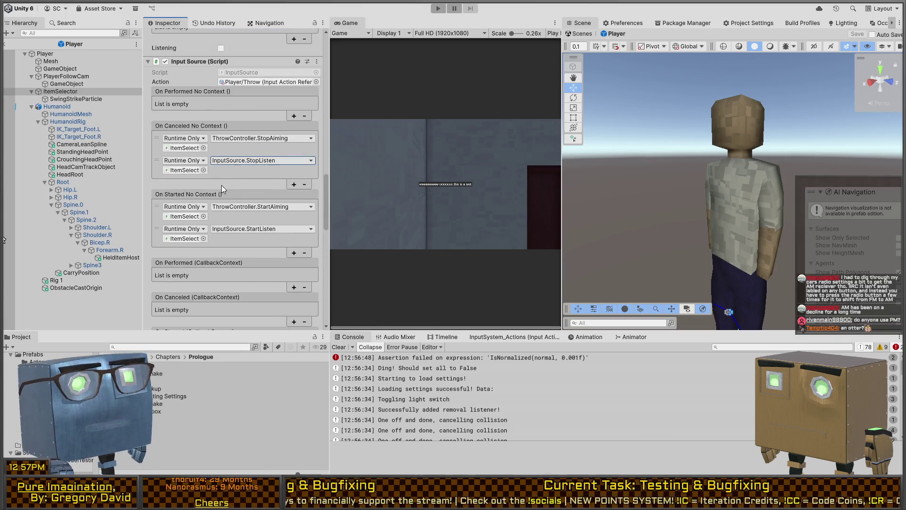
Switch the throw input's cancel callback to RemoveListeners and its start callback to AddListeners, then save
left_click(246, 166)
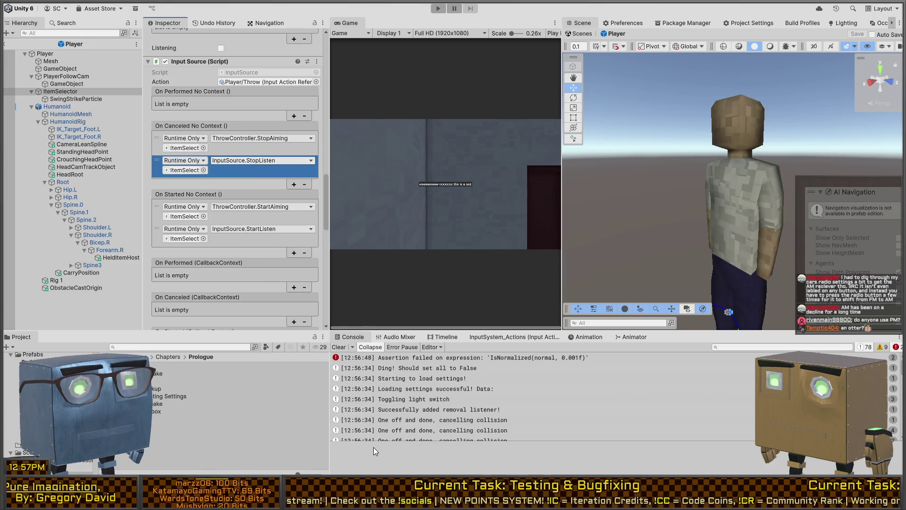
left_click(378, 392)
left_click(270, 231)
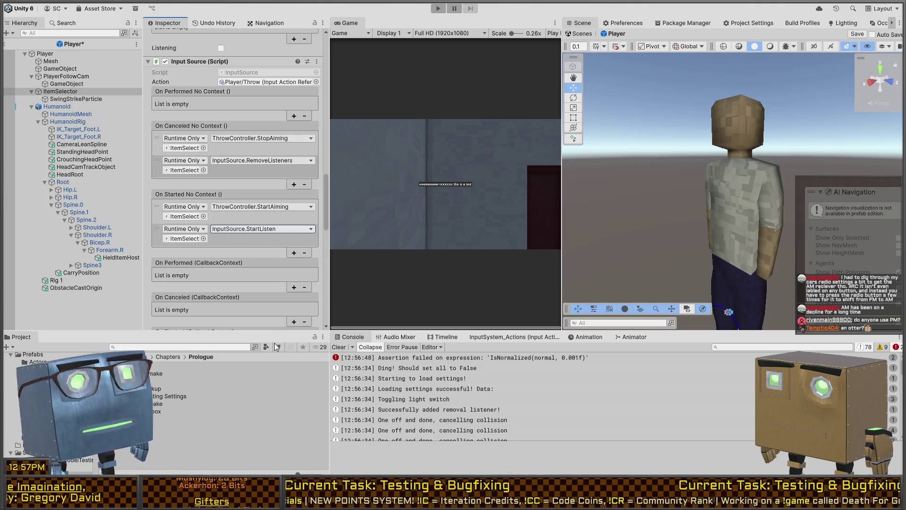
left_click(382, 226)
key("ctrl+s")
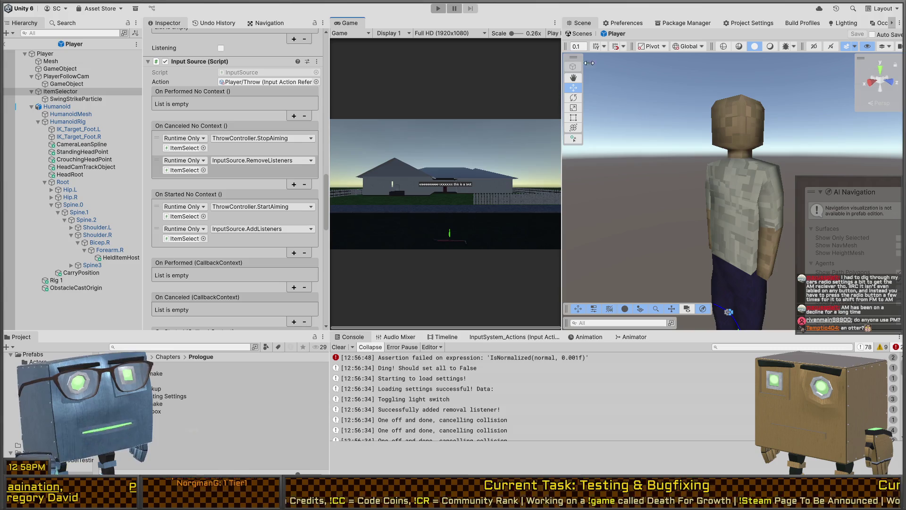
key("ctrl+p")
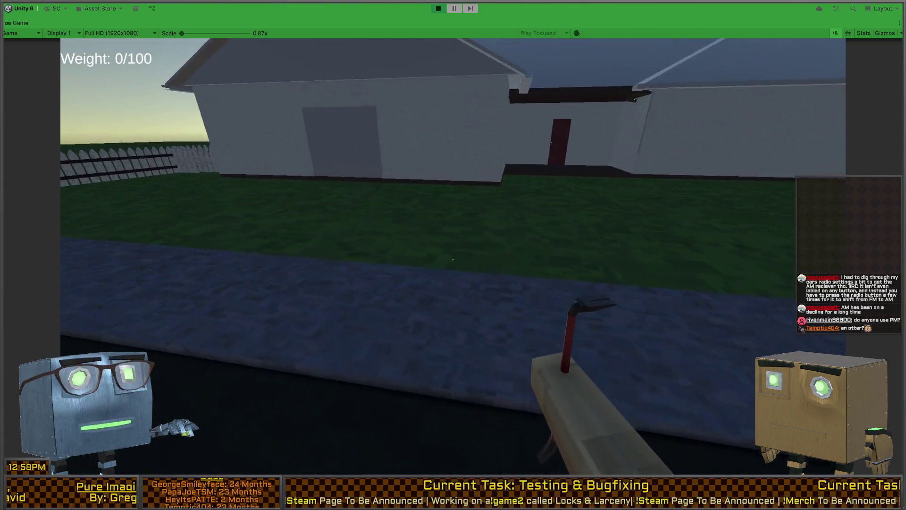
Stop Play mode after the swing test raises a 'Sequence contains no matching element' error
key("ctrl+p")
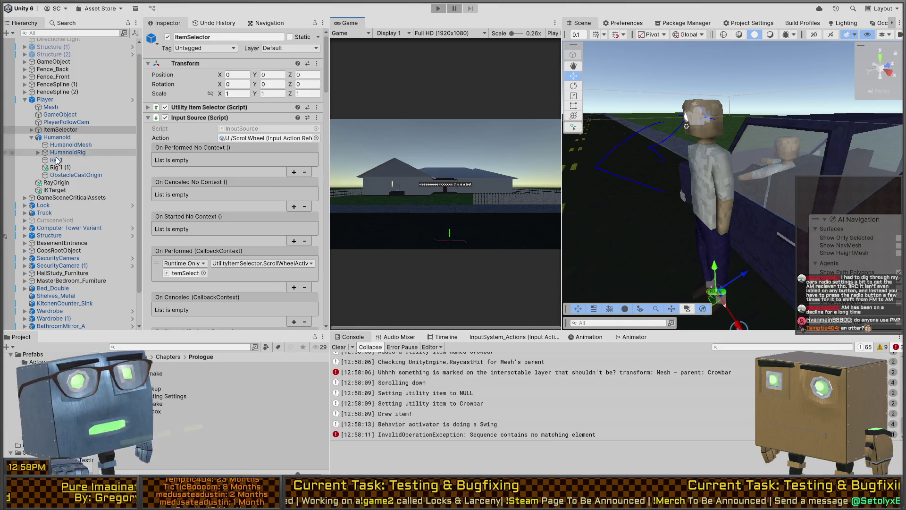
Select Humanoid and add a new entry to its Animation Event Trigger list
left_click(57, 137)
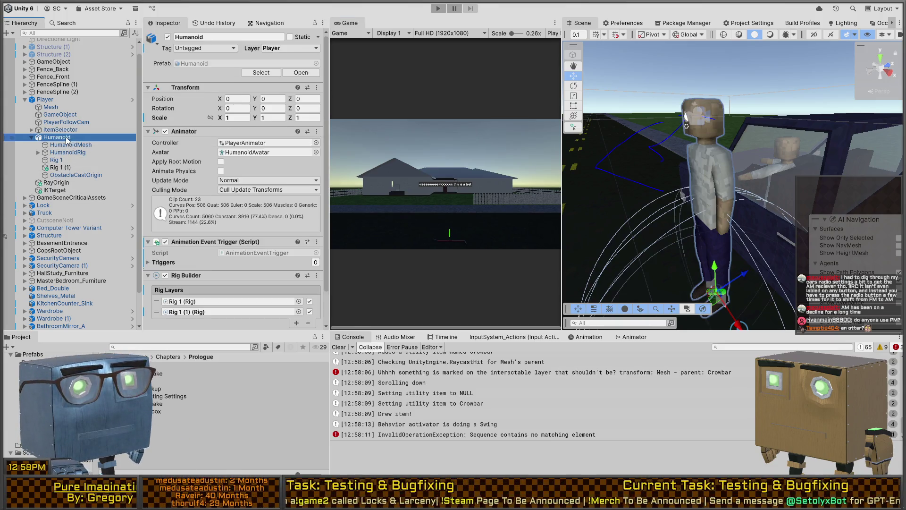
scroll(210, 191, "down", 5)
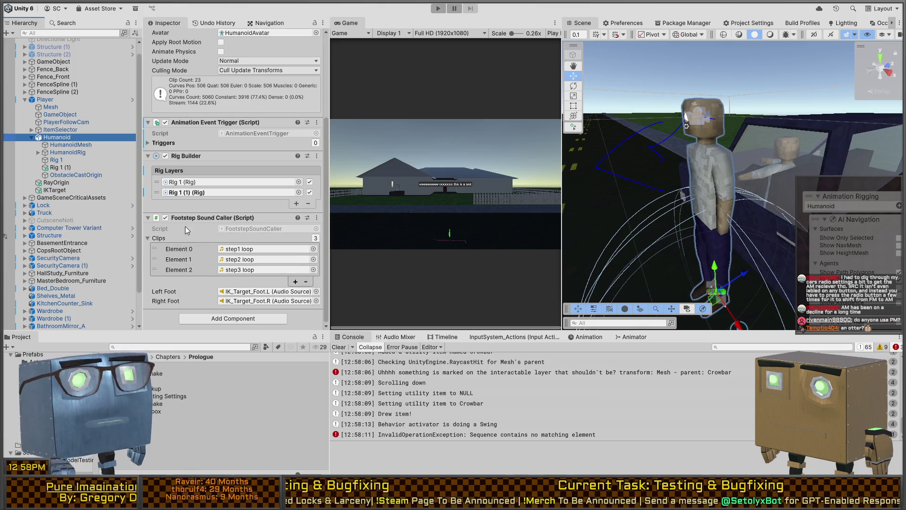
scroll(194, 220, "up", 3)
left_click(204, 205)
scroll(283, 198, "down", 1)
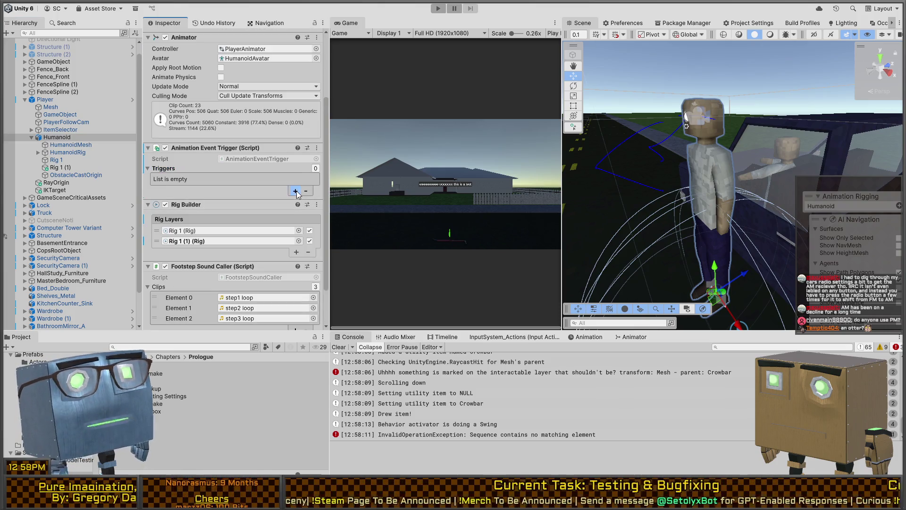
left_click(296, 191)
left_click(196, 179)
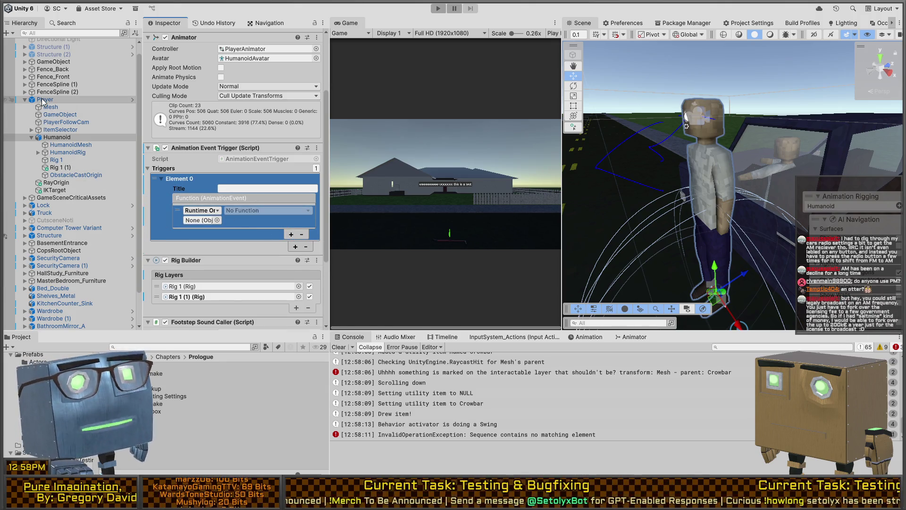
Point the entry at ItemSelector's ItemBehaviorActivator swing method and title it Swing
left_click_drag(60, 130, 201, 220)
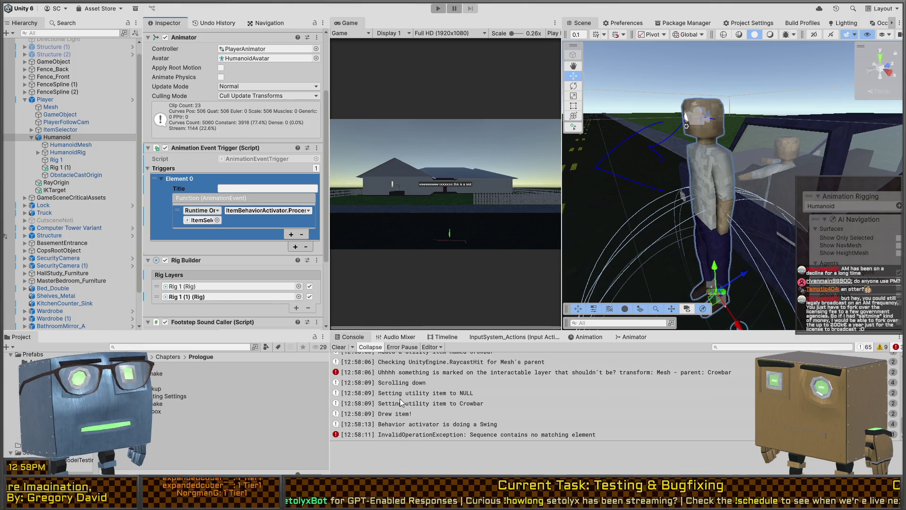
left_click(242, 187)
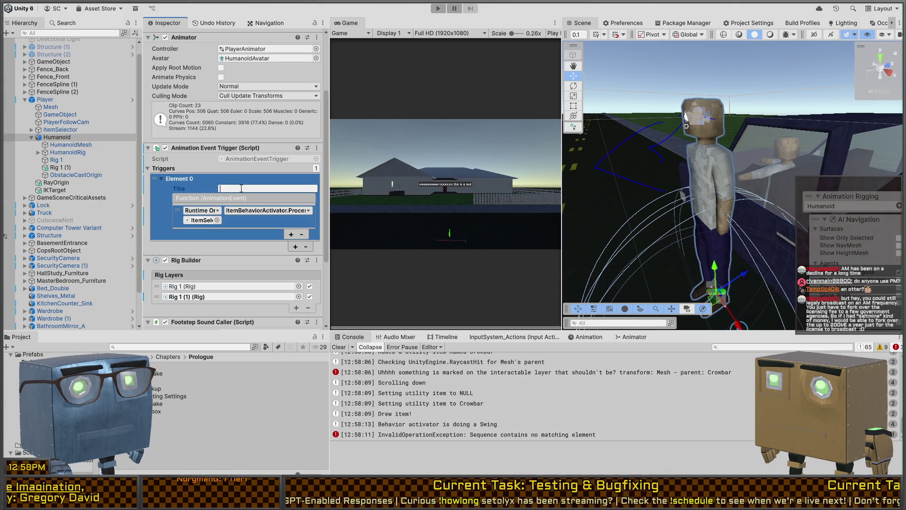
type("Swing")
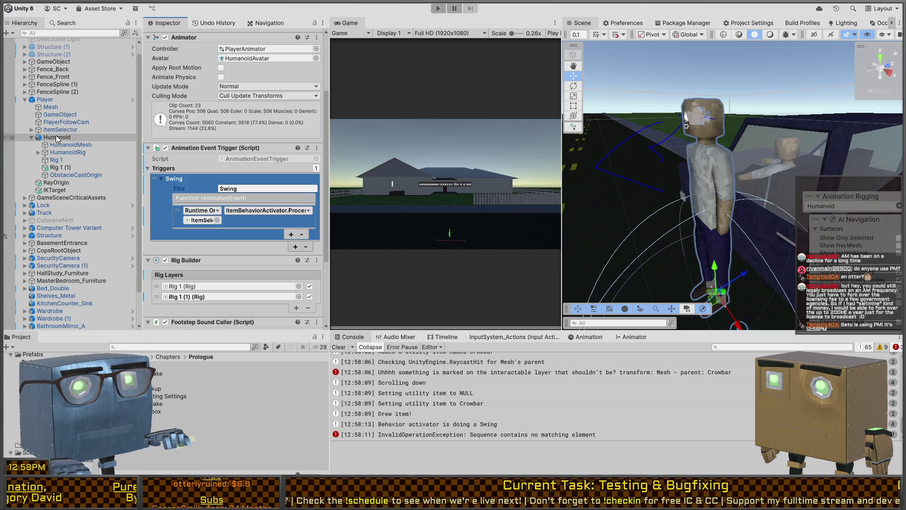
scroll(208, 136, "up", 5)
scroll(221, 203, "down", 5)
scroll(222, 189, "up", 5)
left_click(239, 142)
scroll(171, 411, "up", 2)
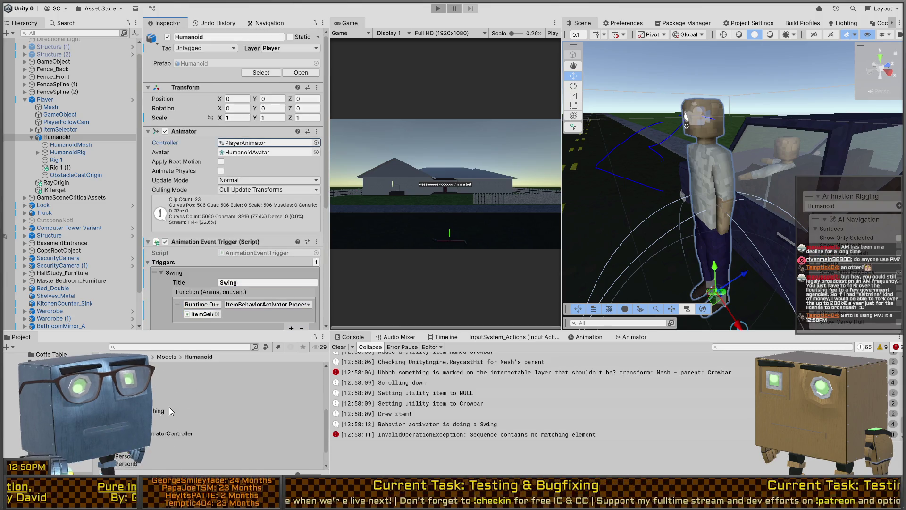
Set the Holding_RightArm_Swing clip's AnimationEventCall event string to Swing, then start play-testing
left_click(165, 381)
scroll(189, 148, "down", 5)
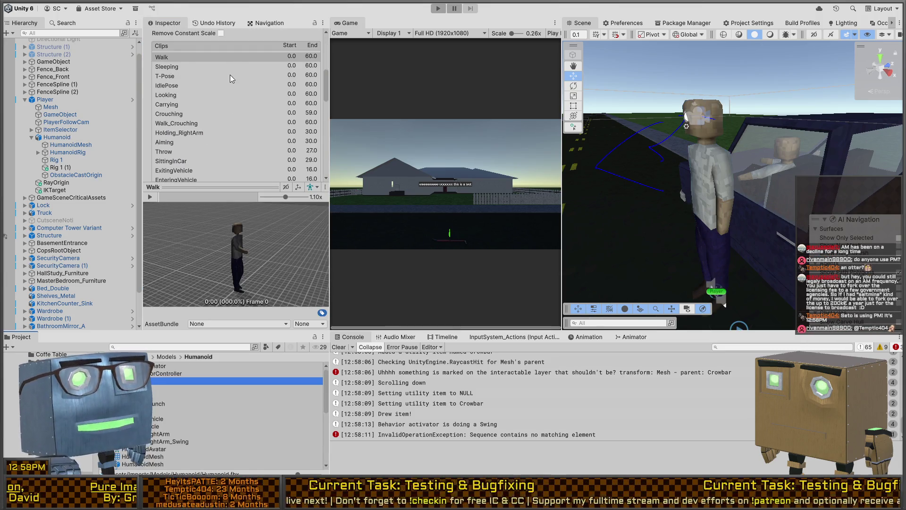
scroll(228, 82, "up", 2)
left_click(223, 46)
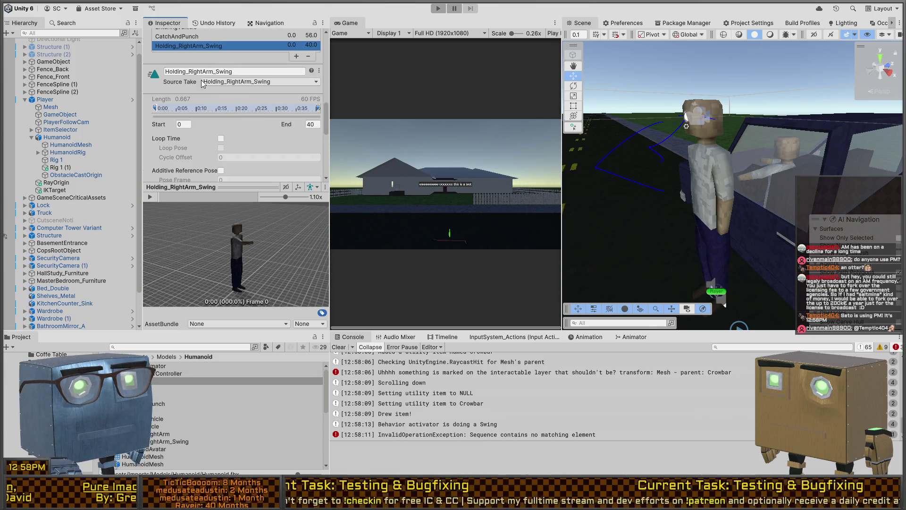
scroll(203, 99, "down", 2)
scroll(190, 117, "down", 5)
scroll(197, 121, "up", 2)
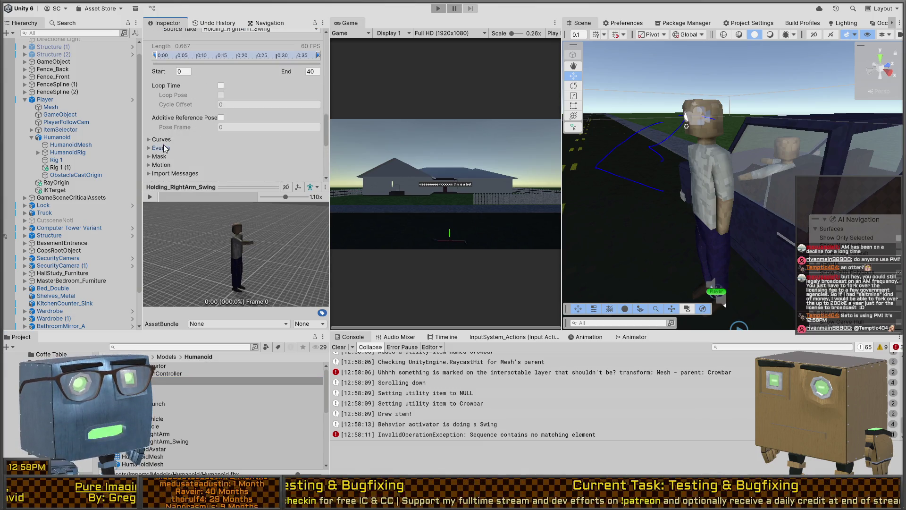
left_click(161, 97)
left_click(236, 105)
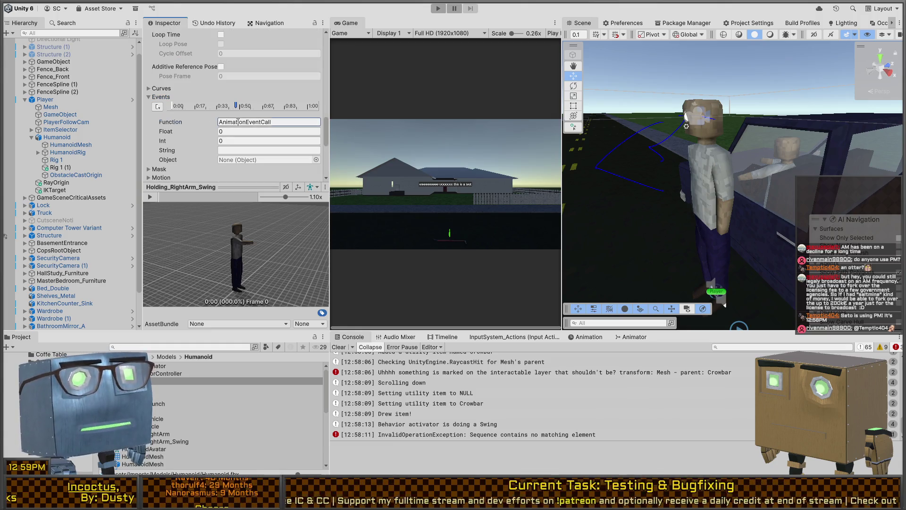
left_click(245, 150)
type("Swing")
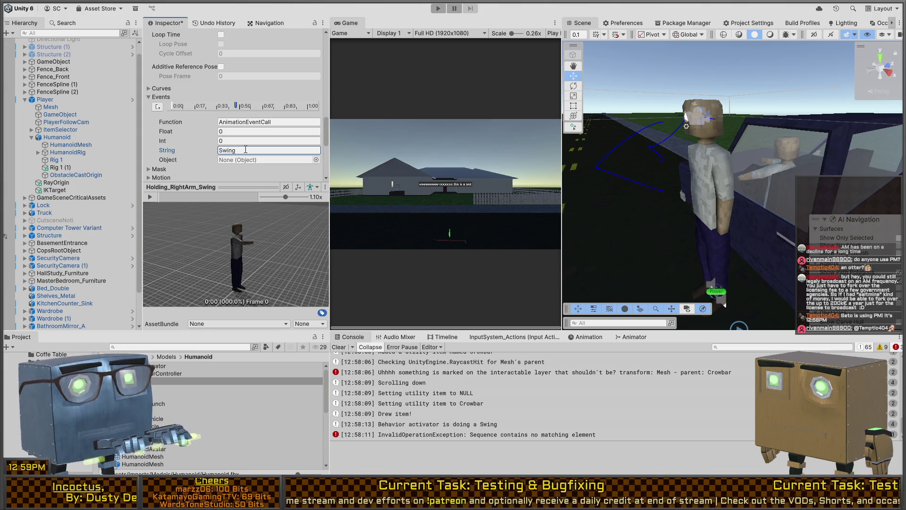
left_click(413, 157)
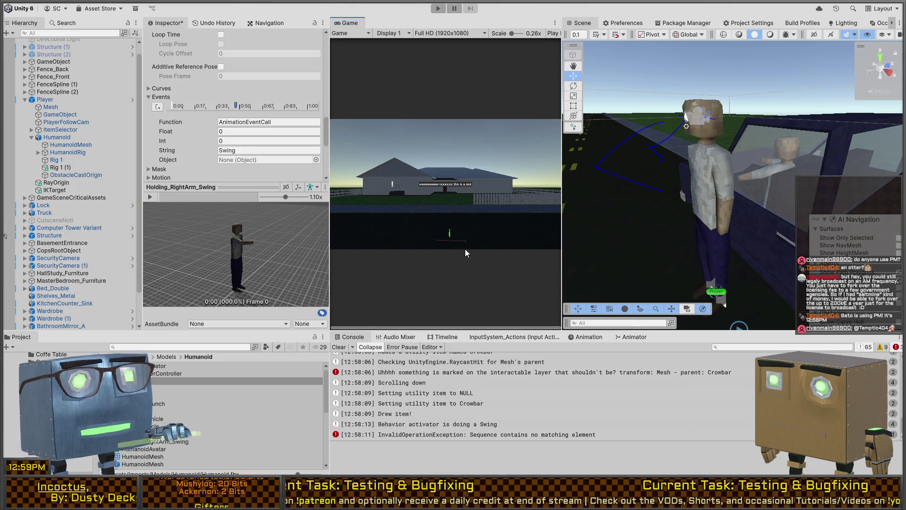
key("ctrl+p")
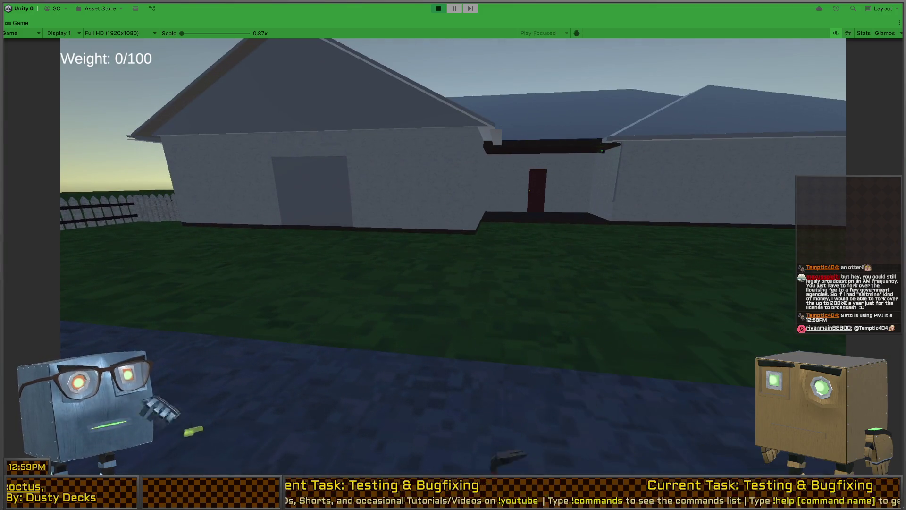
Walk the player up to the house wall and look along it toward the yard
key("w")
key("w")
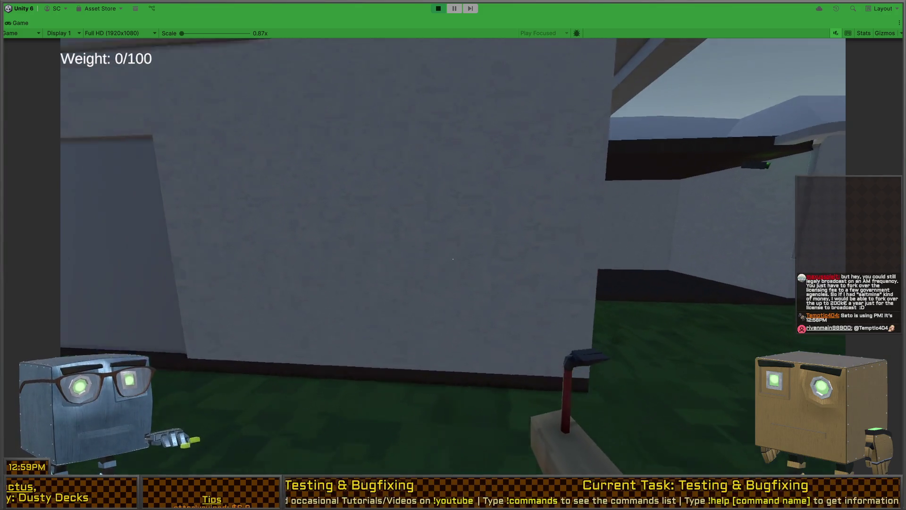
key("w")
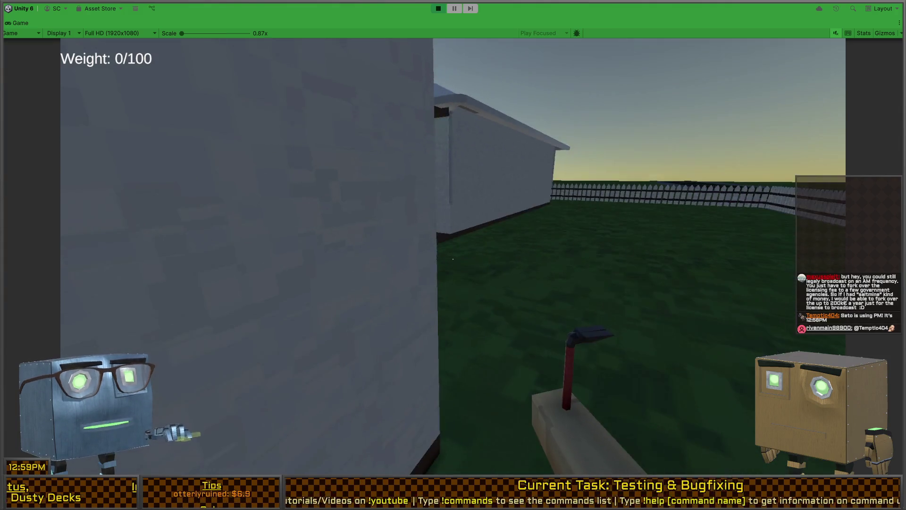
key("w")
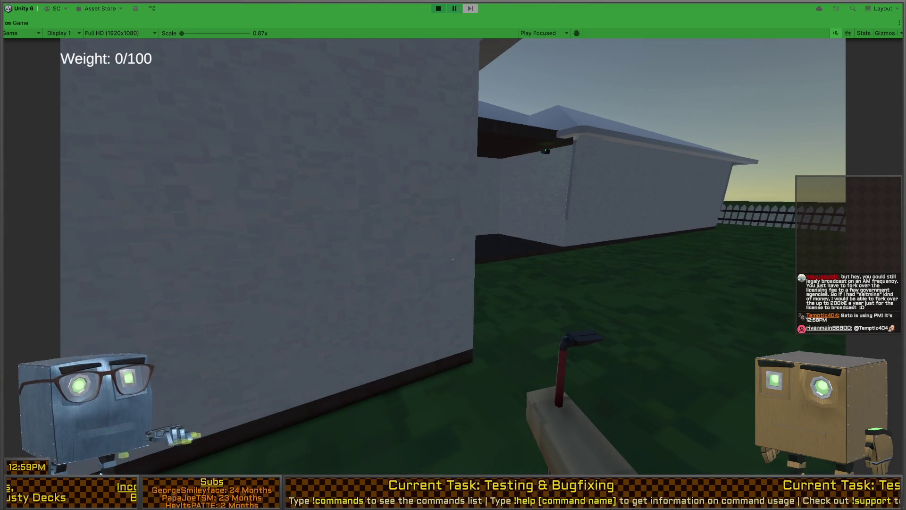
Stop play mode and bring up ItemBehaviorActivator.cs in Visual Studio
key("ctrl+p")
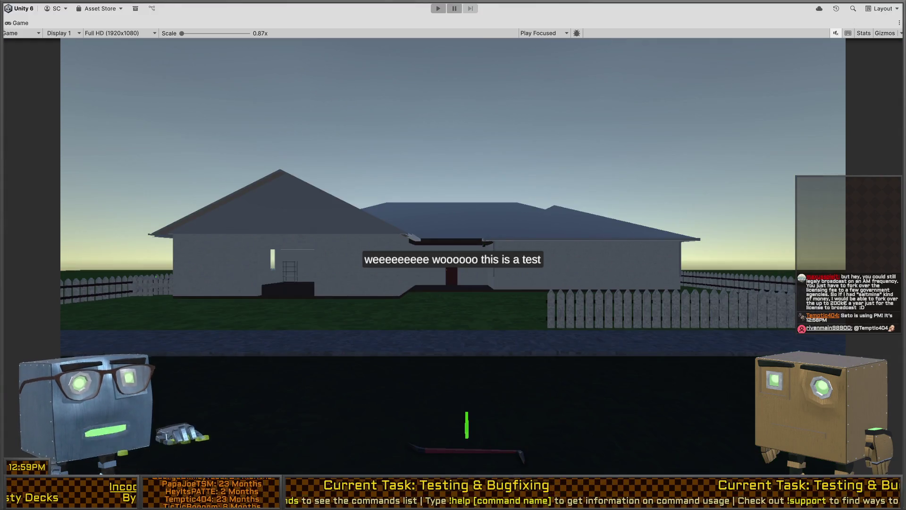
key("alt+Tab")
key("ctrl+Tab")
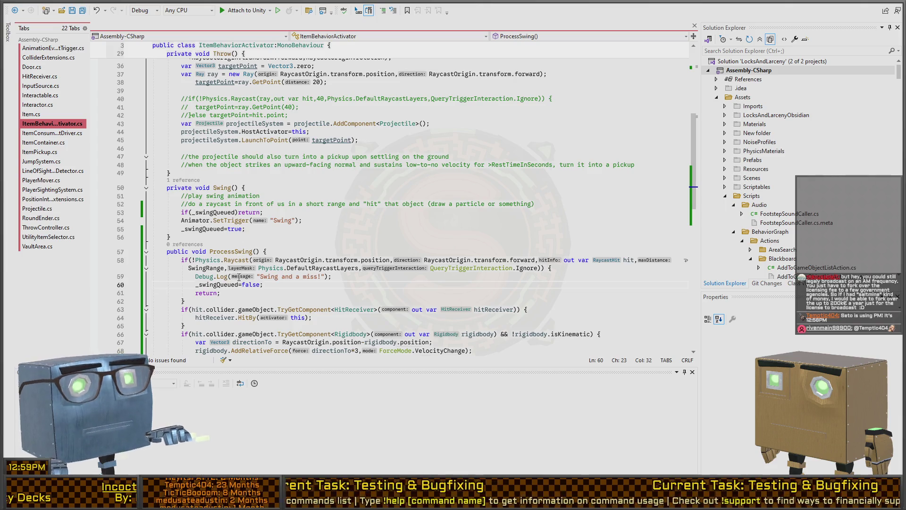
Check that Swing() sets _swingQueued=true before SetTrigger("Swing"), then return to Unity
scroll(220, 286, "down", 6)
scroll(220, 286, "up", 7)
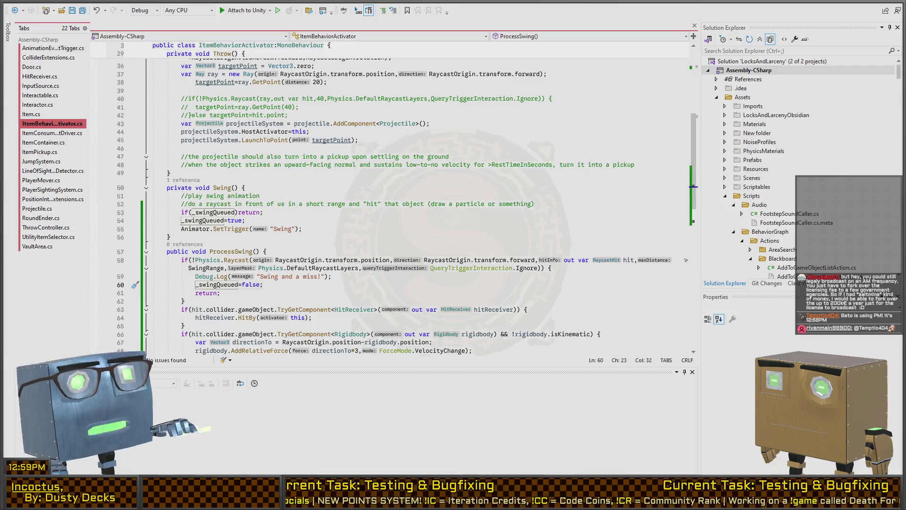
key("alt+Tab")
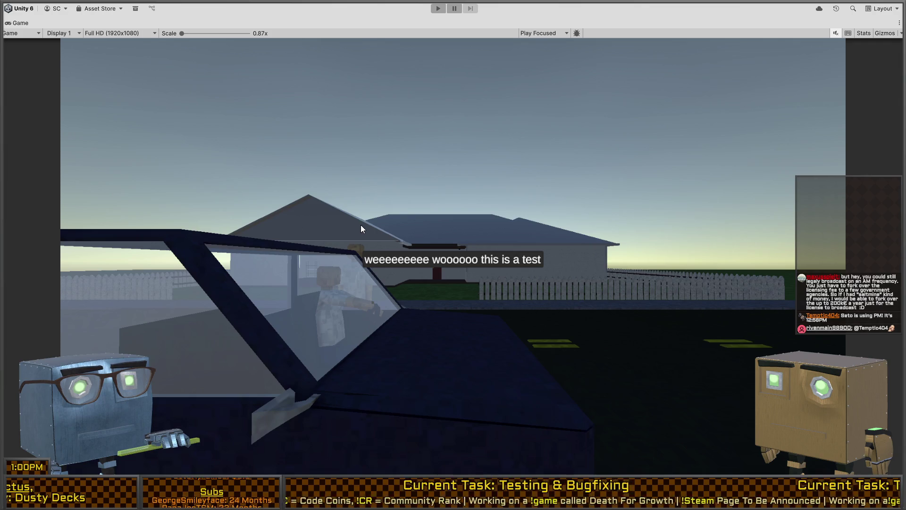
Toggle the maximized Game view off and back on, then restart Play mode
key("shift+space")
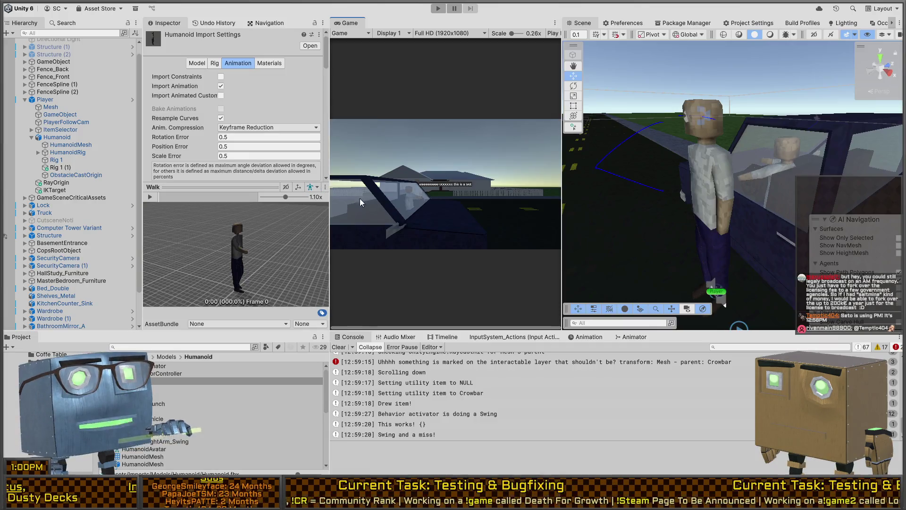
key("shift+space")
key("ctrl+p")
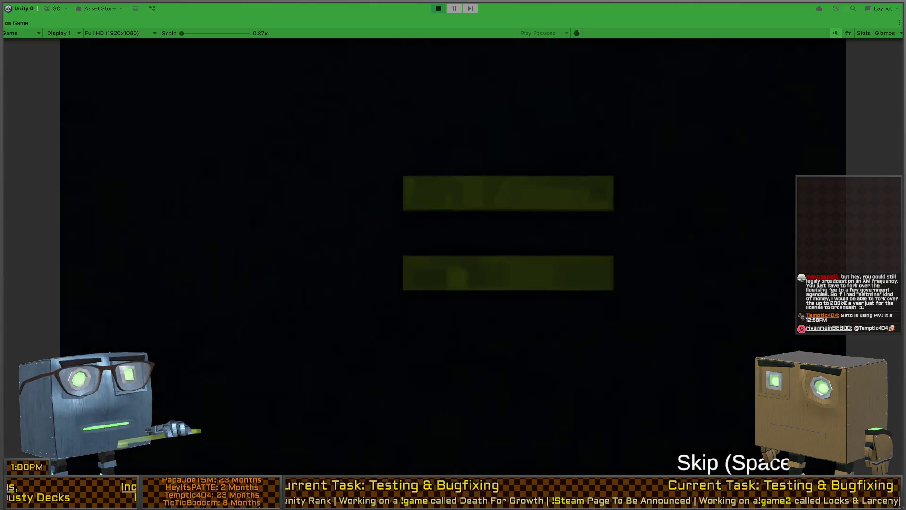
Walk across the lawn to the crowbar on the road and pick it up with F
key("w")
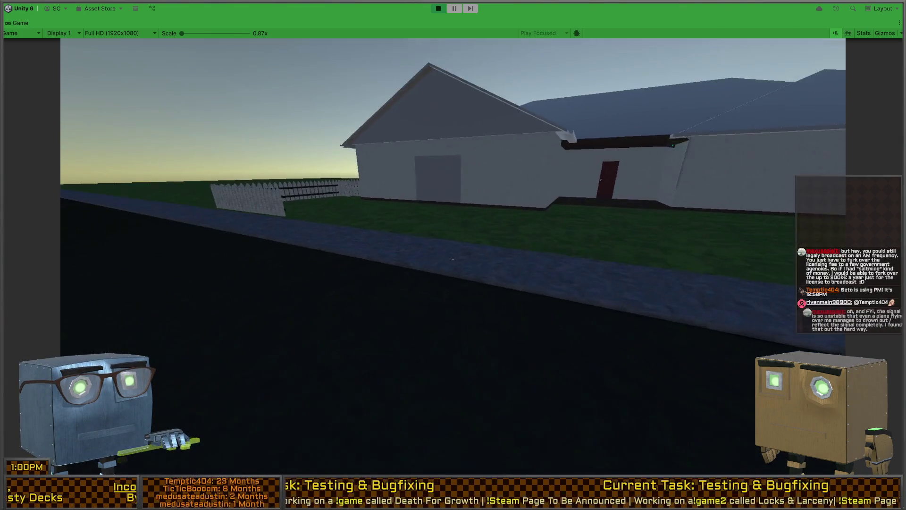
key("w")
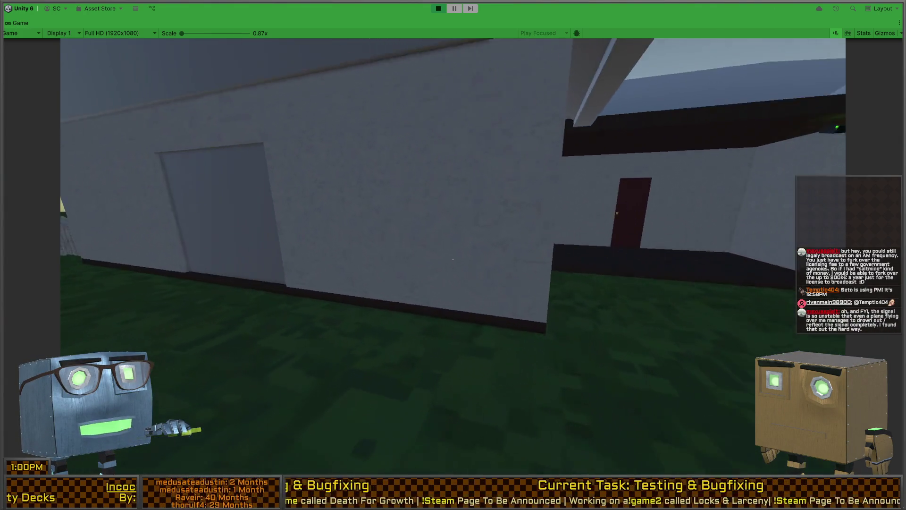
key("w")
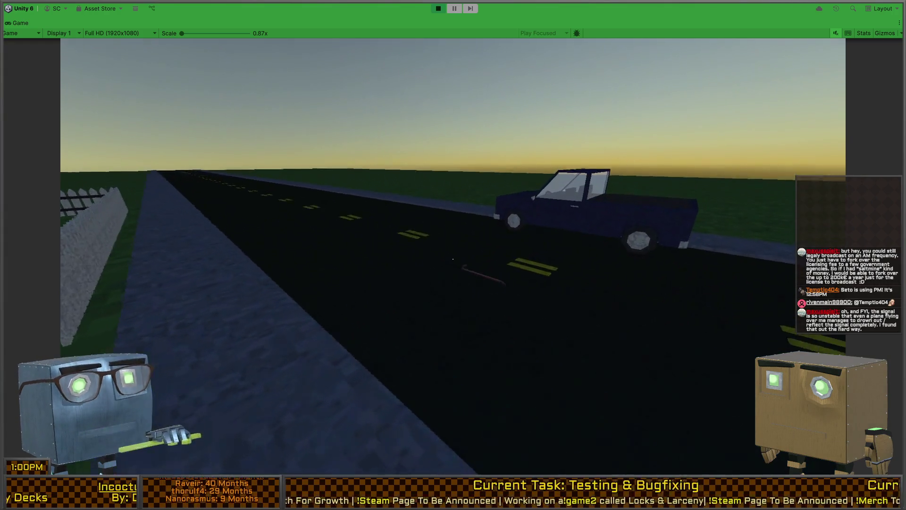
key("w")
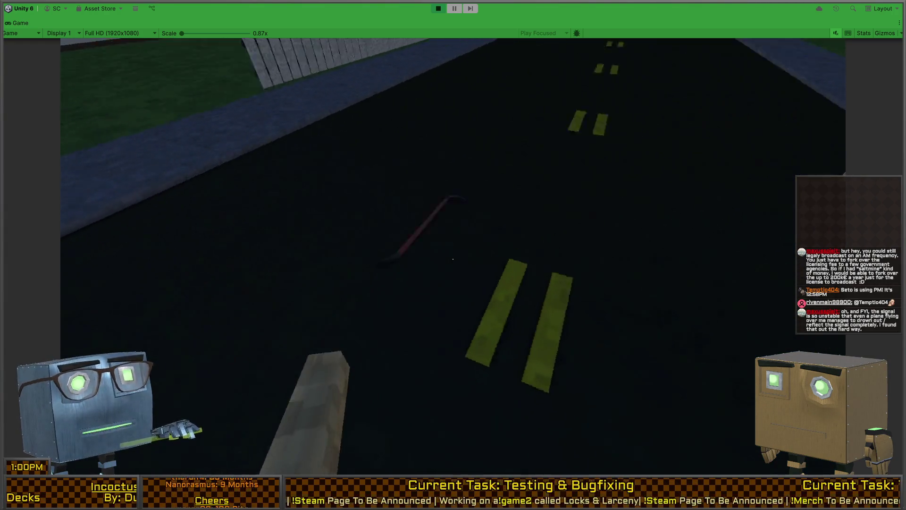
key("w")
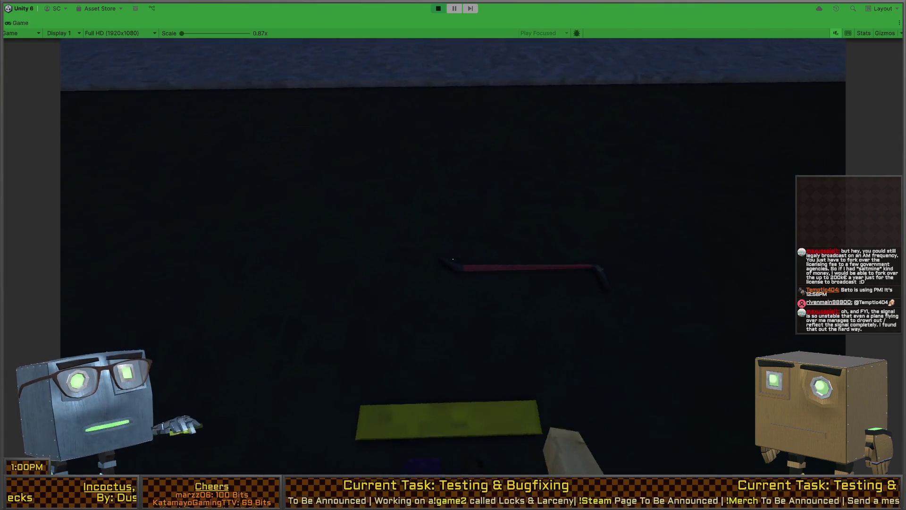
key("w")
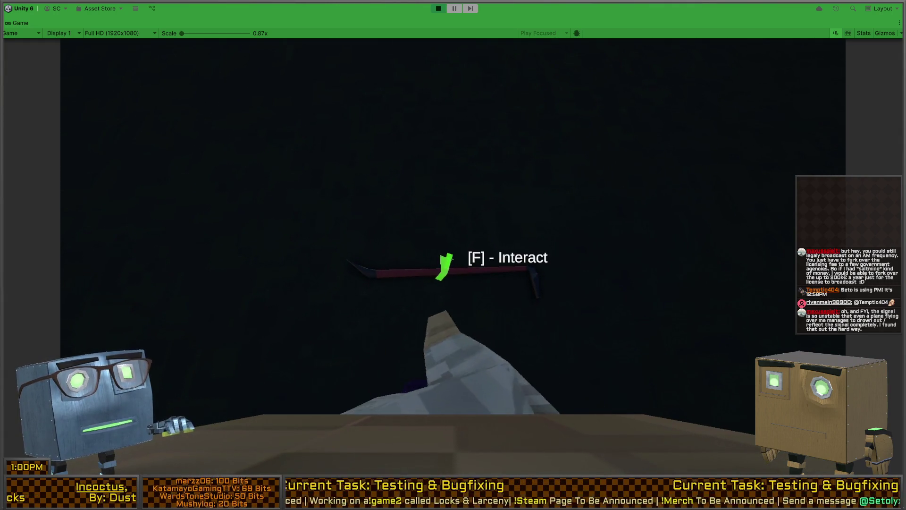
key("f")
Walk into the house and swing the crowbar twice
key("w")
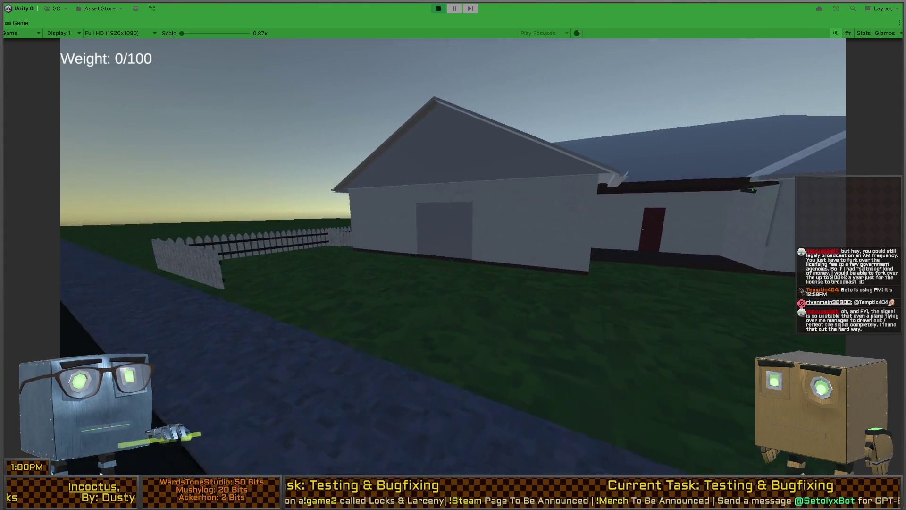
key("w")
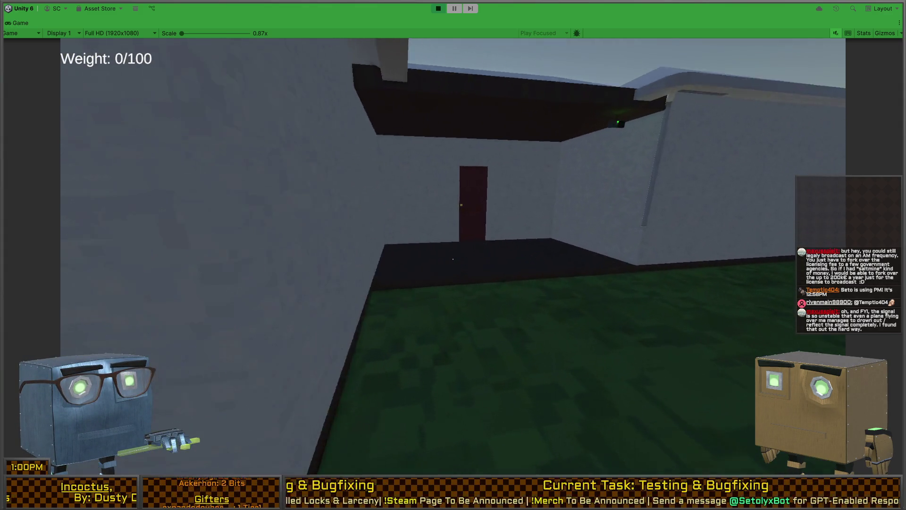
left_click(454, 259)
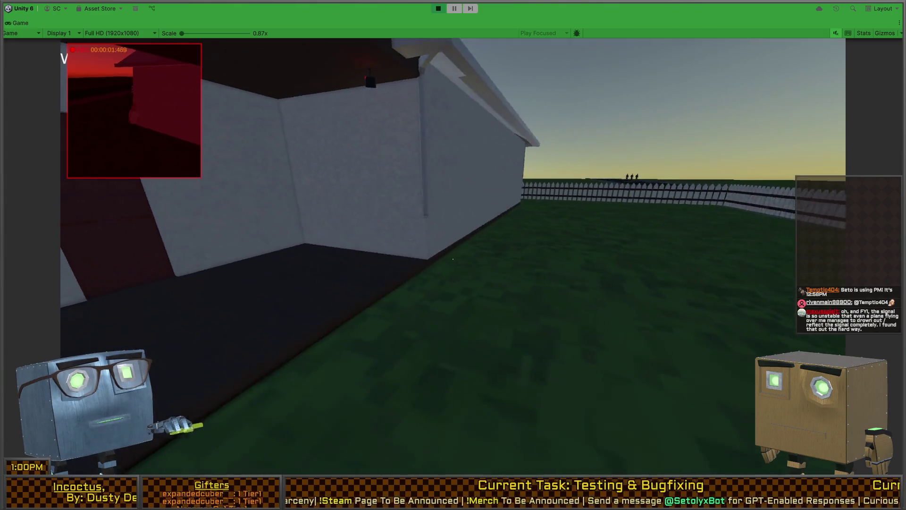
key("w")
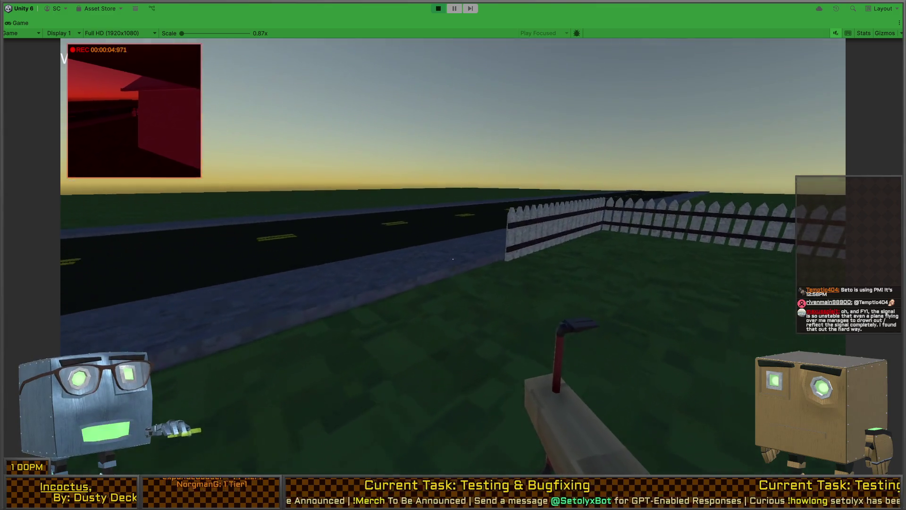
left_click(453, 259)
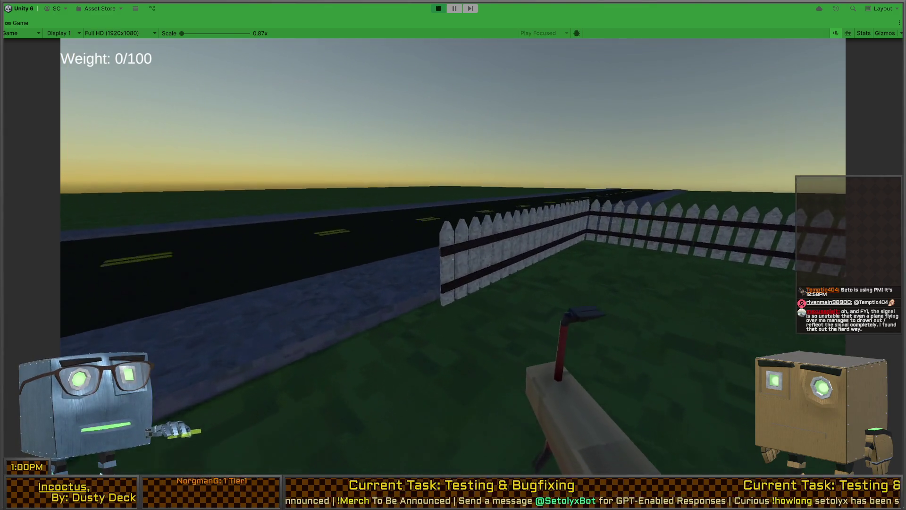
Walk along the fence to the house window and back, then restore the full editor layout
key("w")
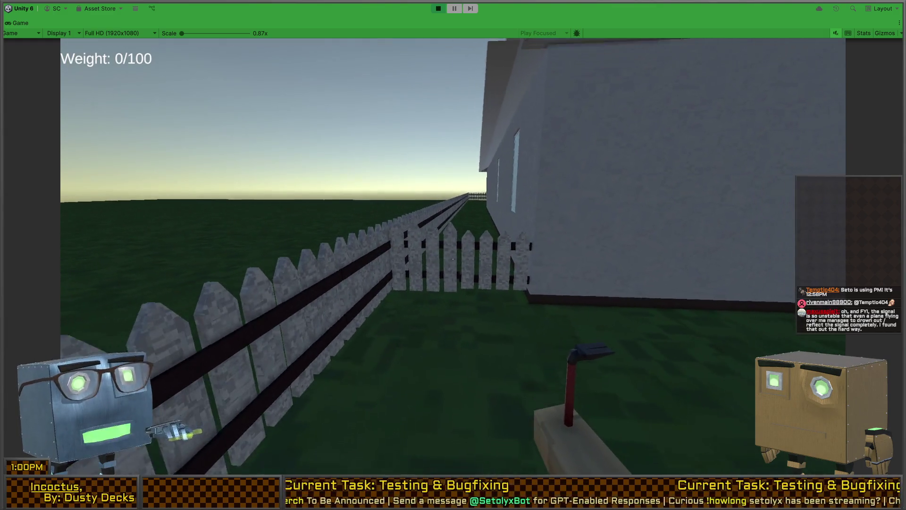
key("w")
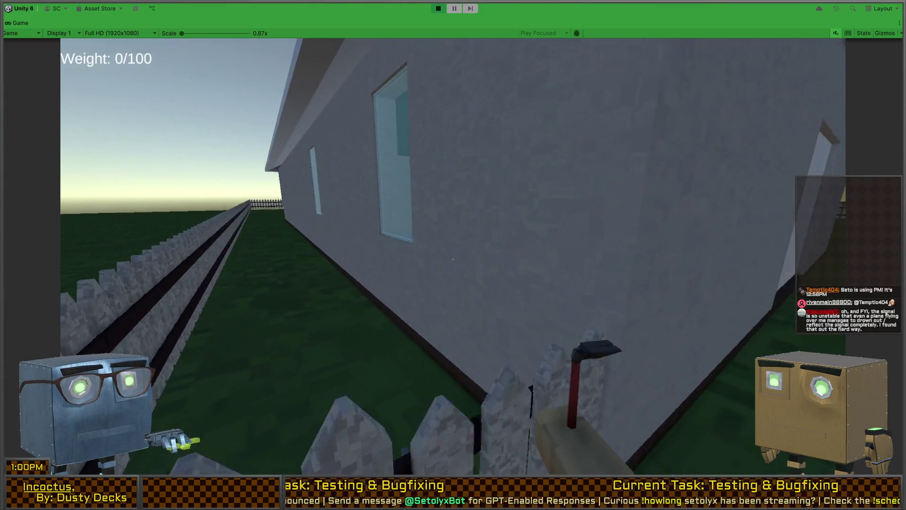
key("w")
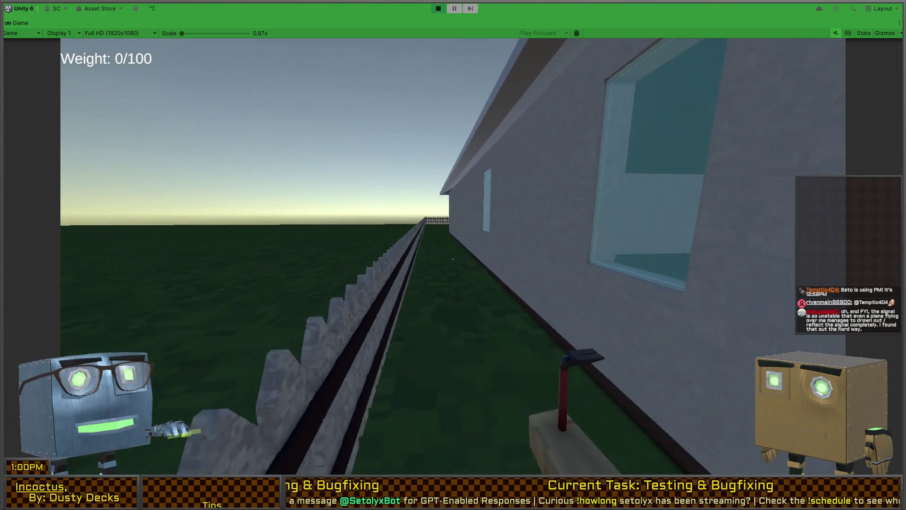
key("w")
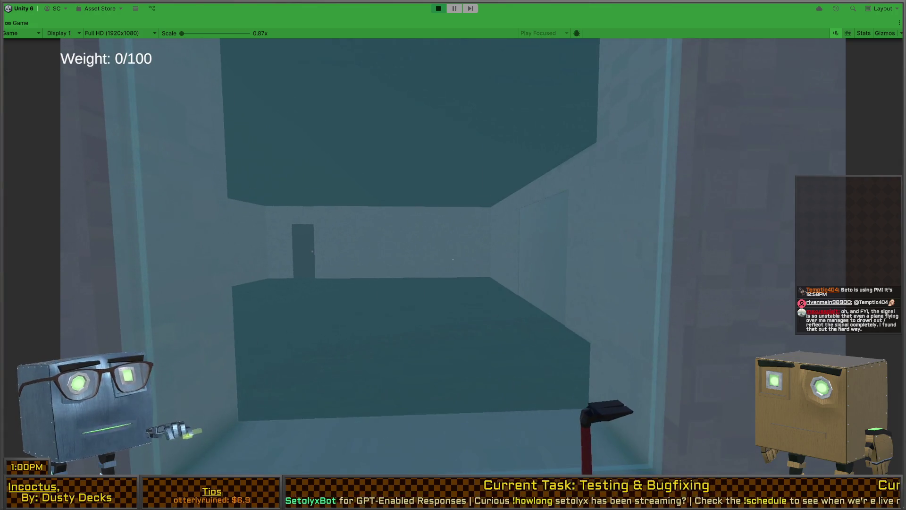
key("s")
key("w")
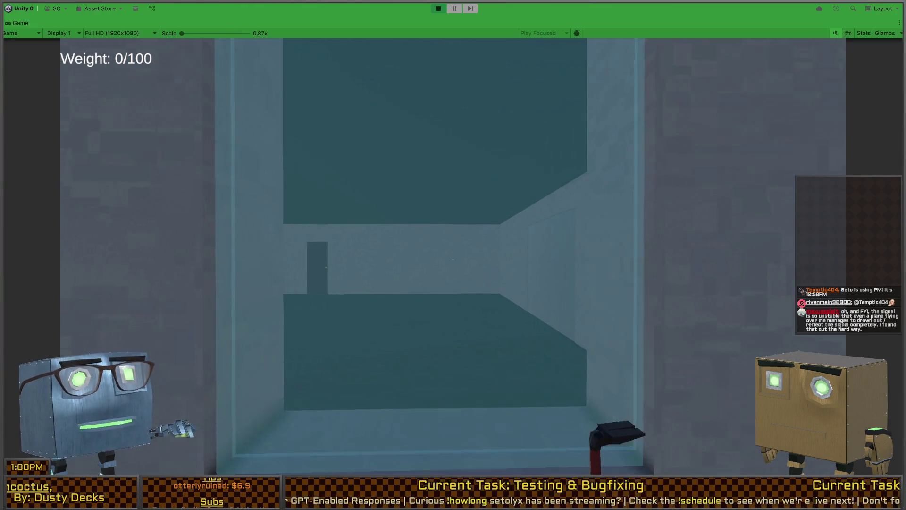
key("s")
key("shift+space")
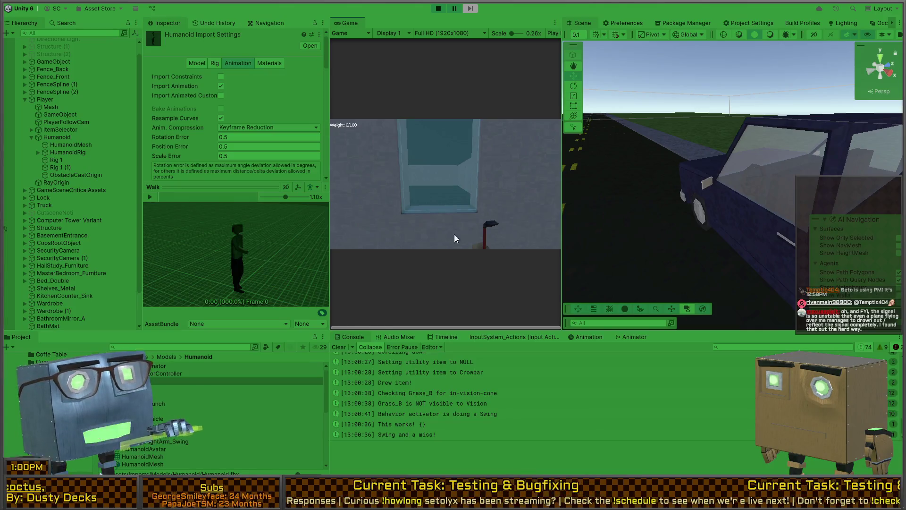
Select ItemSelector, set the Inspector to Debug, and expand Item Behavior Activator
left_click(46, 99)
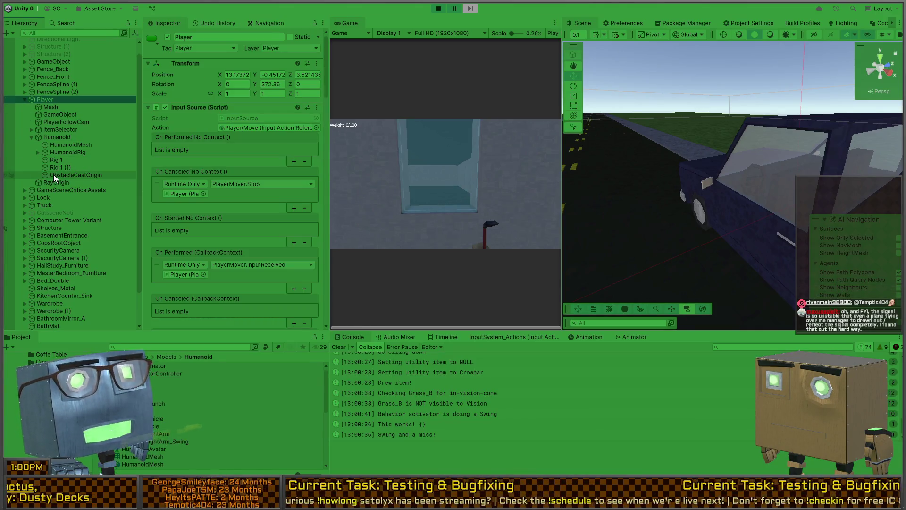
left_click(53, 174)
left_click(64, 130)
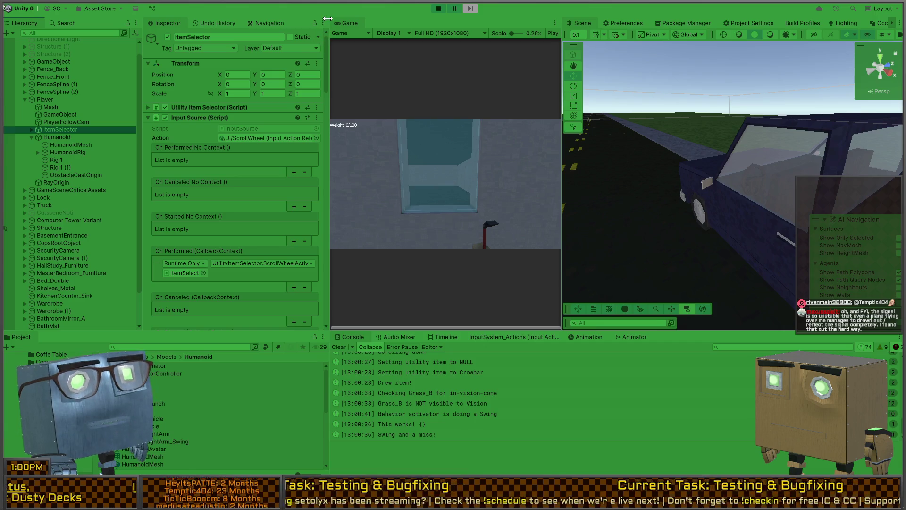
left_click(351, 72)
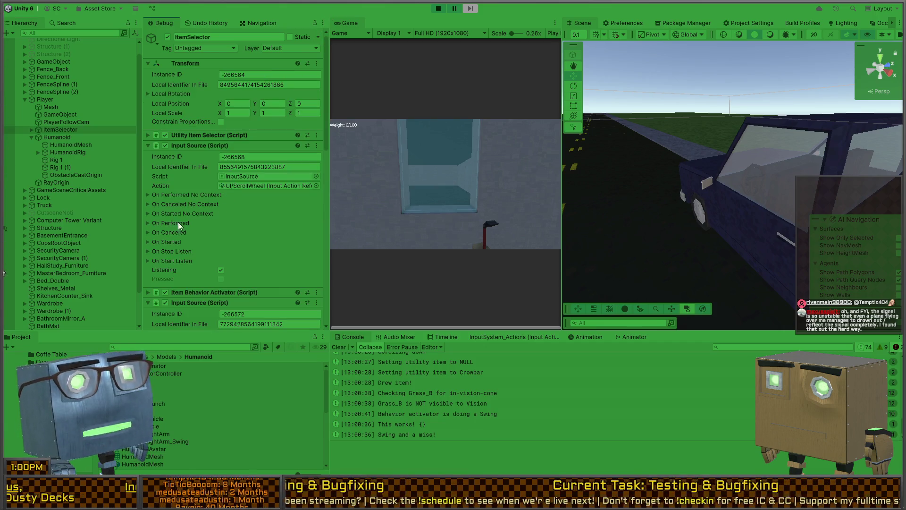
scroll(166, 174, "down", 3)
scroll(165, 174, "down", 5)
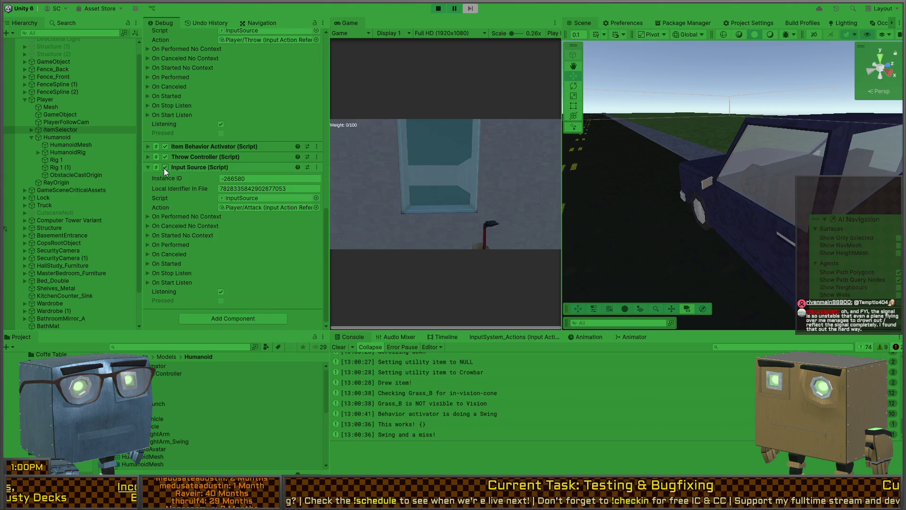
left_click(200, 146)
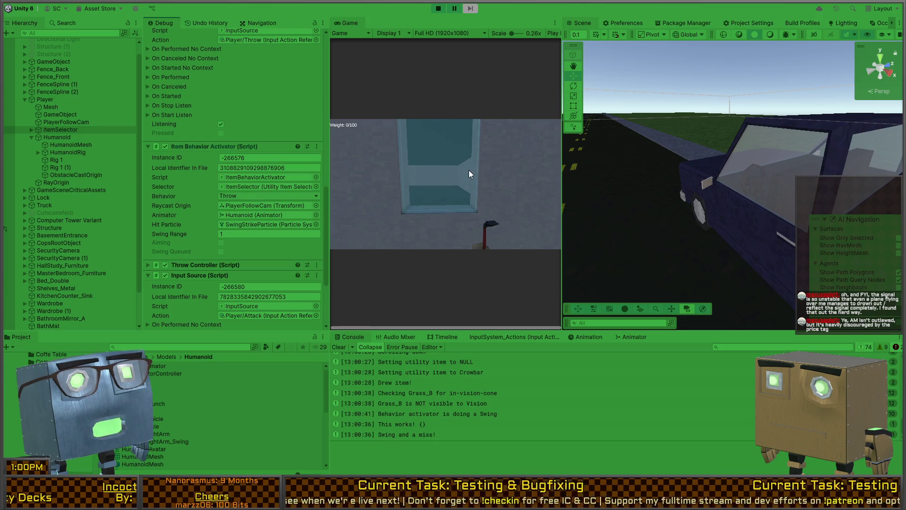
Test a crowbar swing in the running game and release focus
left_click(458, 180)
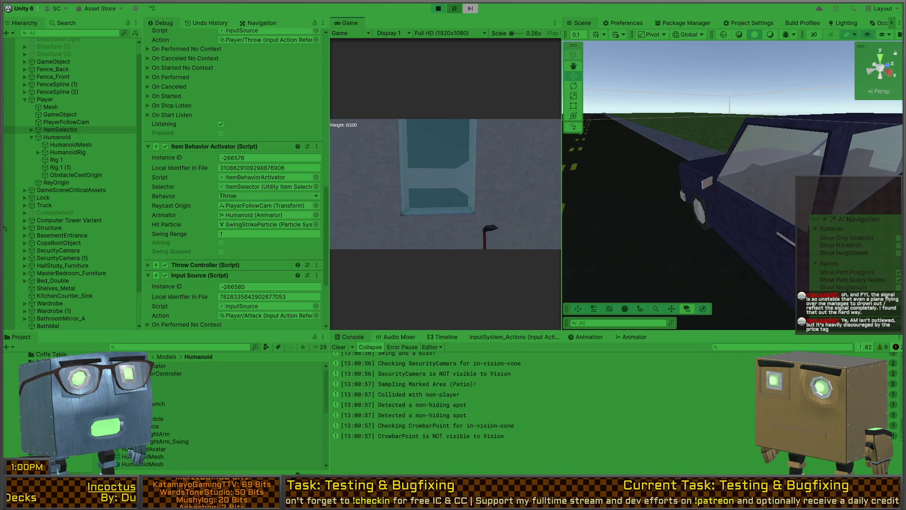
key("Escape")
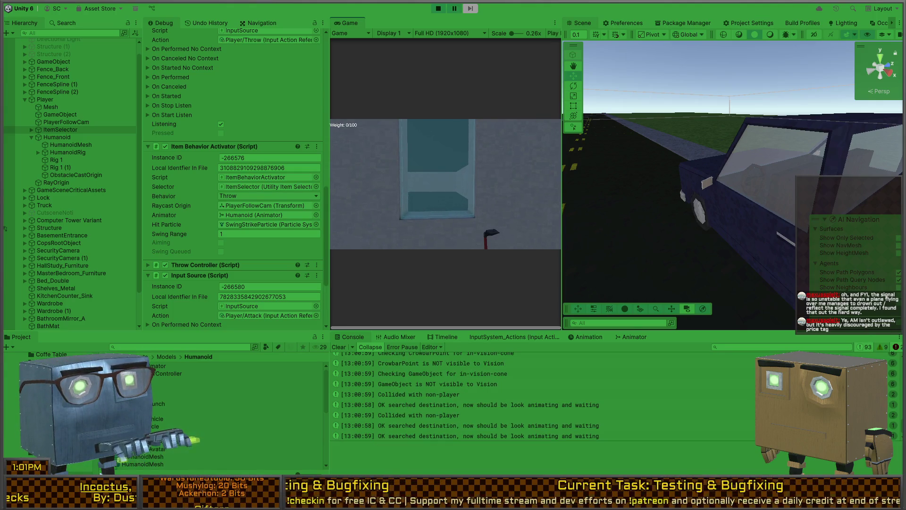
scroll(500, 387, "up", 5)
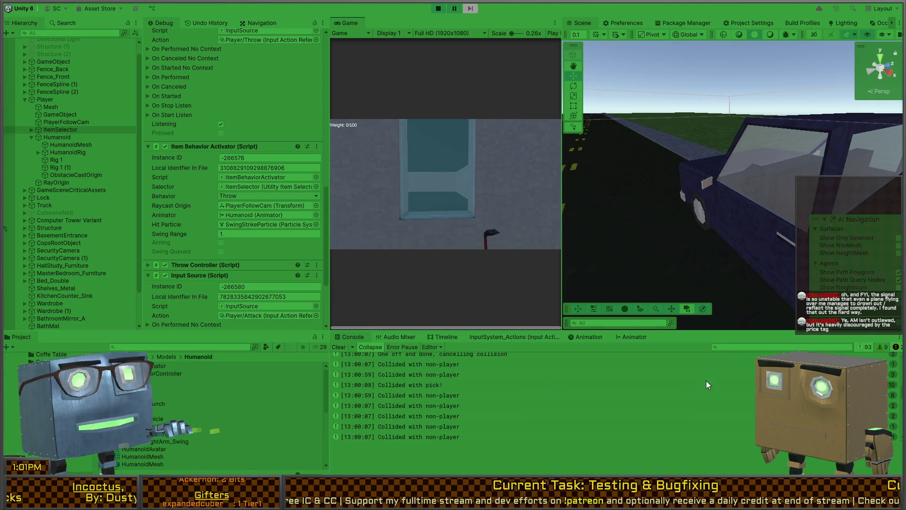
Filter the Console to errors and open the interactable-layer error's source line
left_click(865, 347)
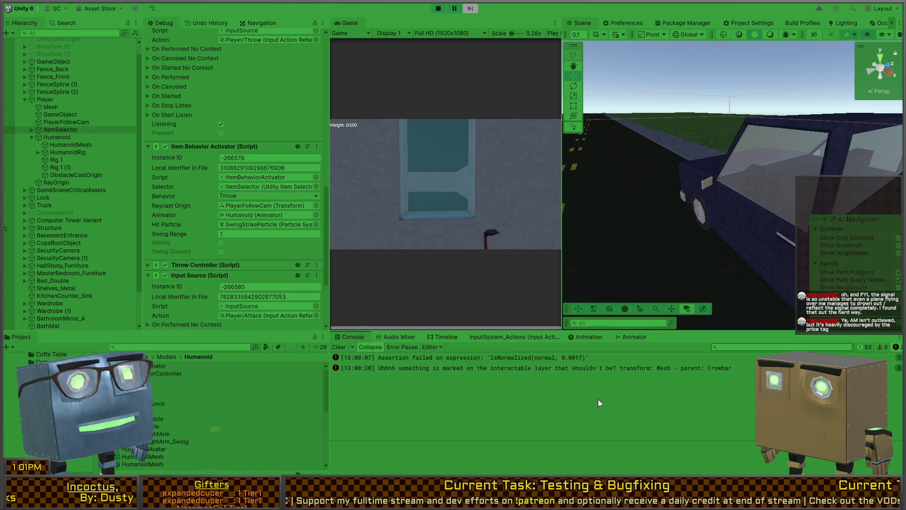
left_click(520, 359)
left_click(468, 370)
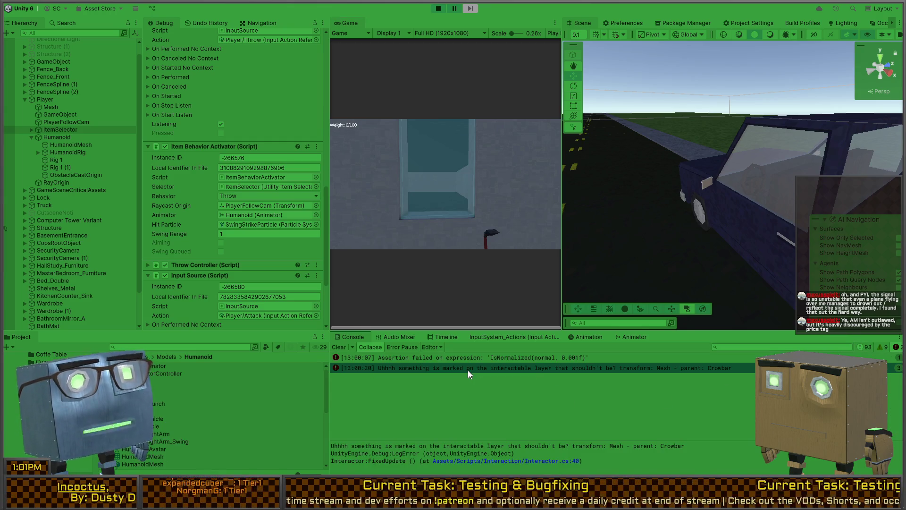
double_click(467, 369)
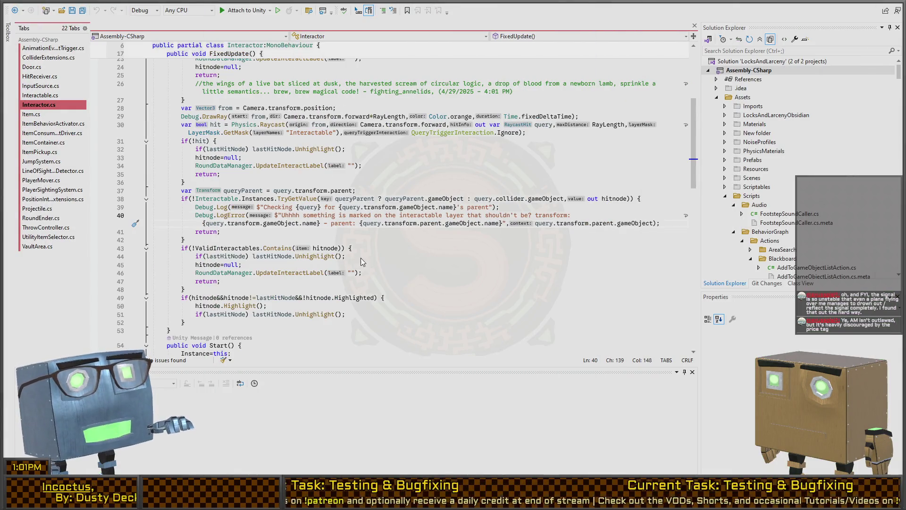
Return to Unity after reading the interactable-layer check at Interactor.cs line 40
key("alt+Tab")
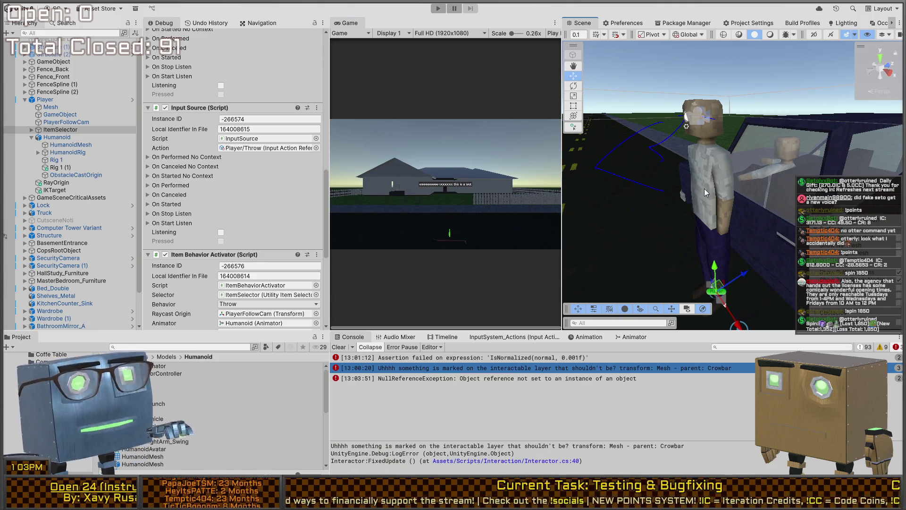
Read the Crowbar mesh, assertion and NullReferenceException stack traces, then start Play mode
mouse_move(704, 188)
left_mouse_down()
mouse_move(584, 206)
mouse_move(681, 204)
mouse_move(586, 251)
left_mouse_up()
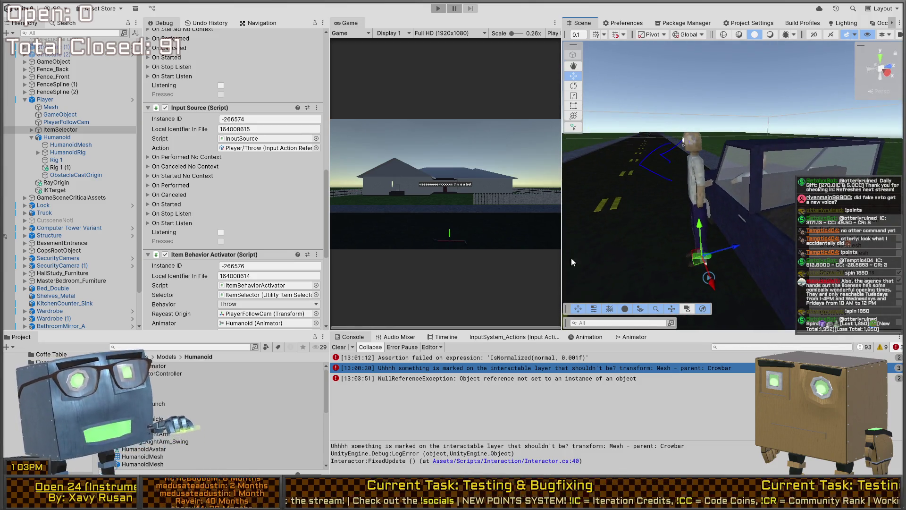
left_click(404, 378)
left_click(441, 370)
left_click(447, 361)
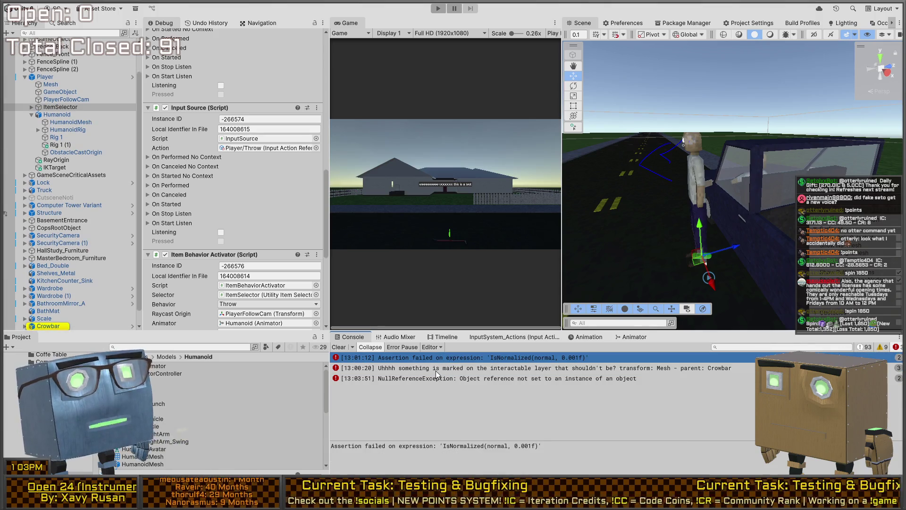
left_click(453, 368)
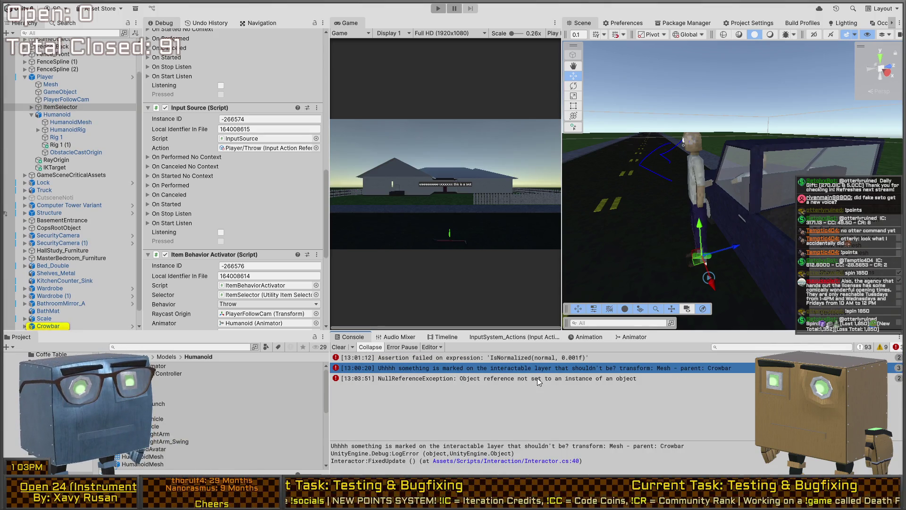
left_click(477, 381)
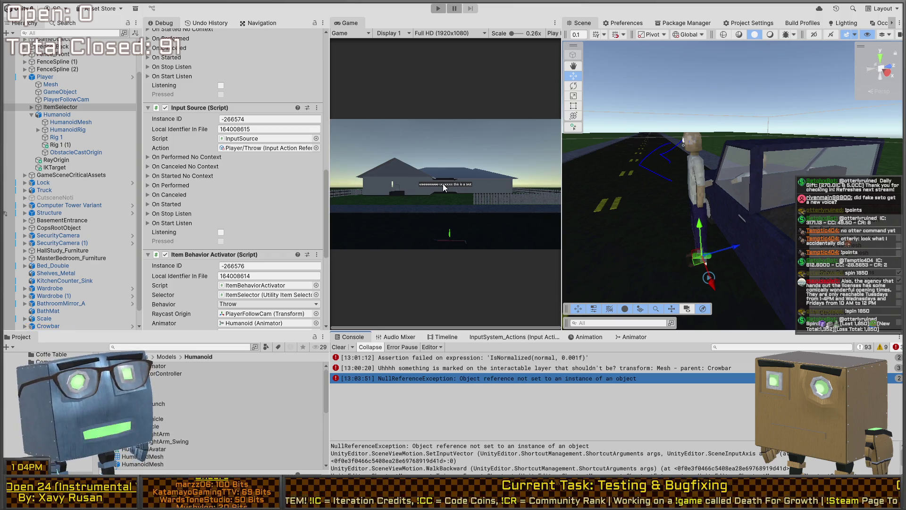
left_click_drag(609, 222, 623, 219)
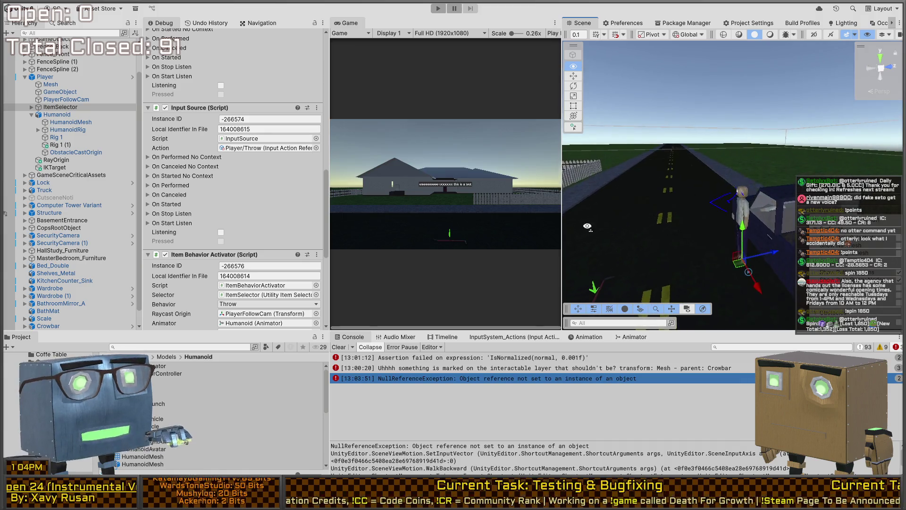
key("ctrl+p")
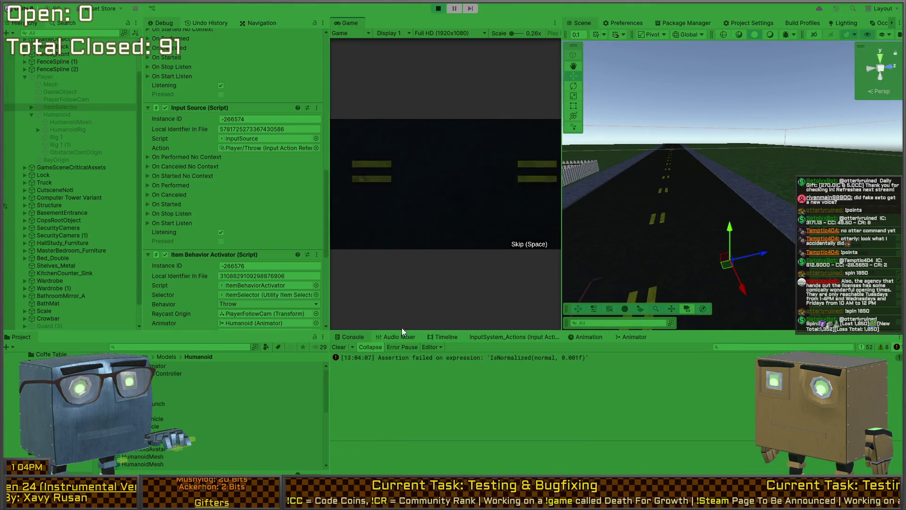
Clear the Console, walk the player across the yard to the grey wall, then stop the game
left_click(341, 347)
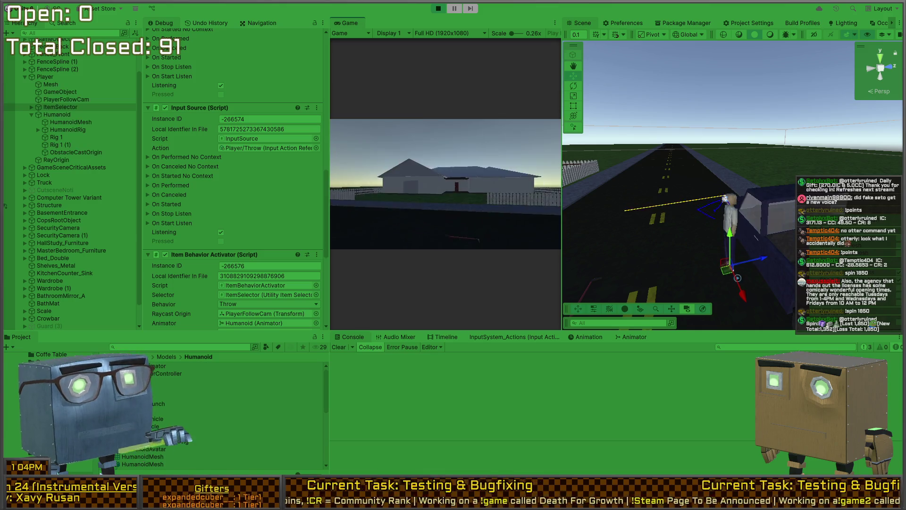
key("a")
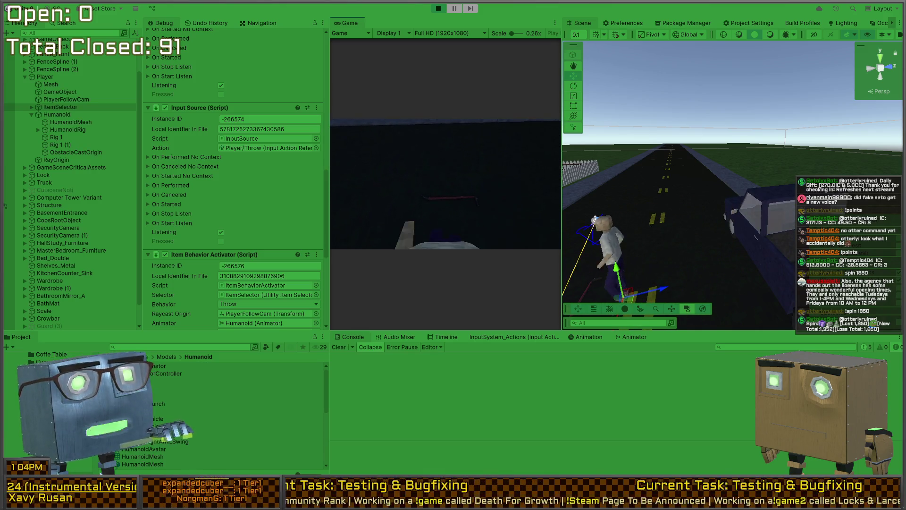
key("d")
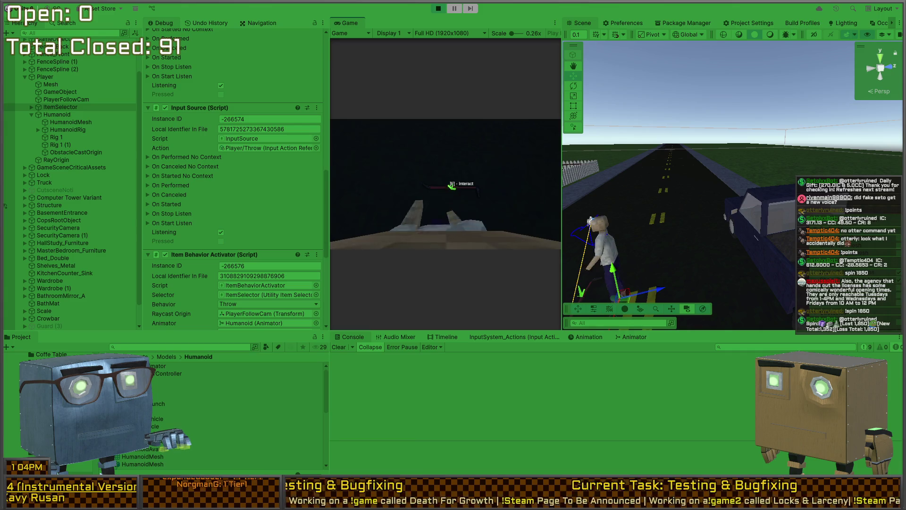
key("w")
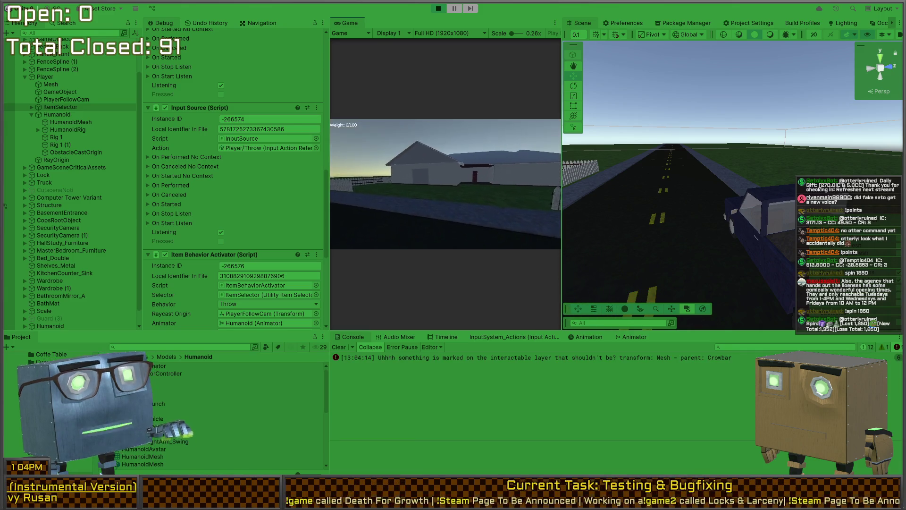
key("w")
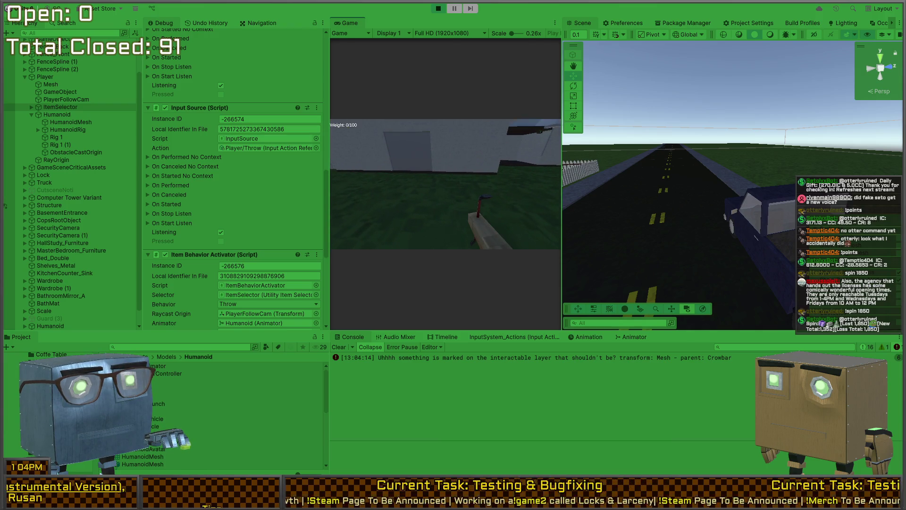
key("w")
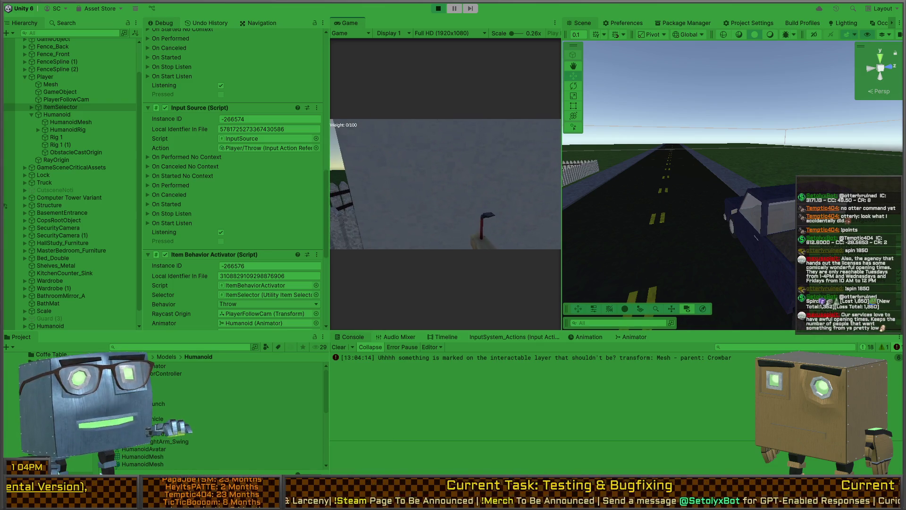
key("ctrl+p")
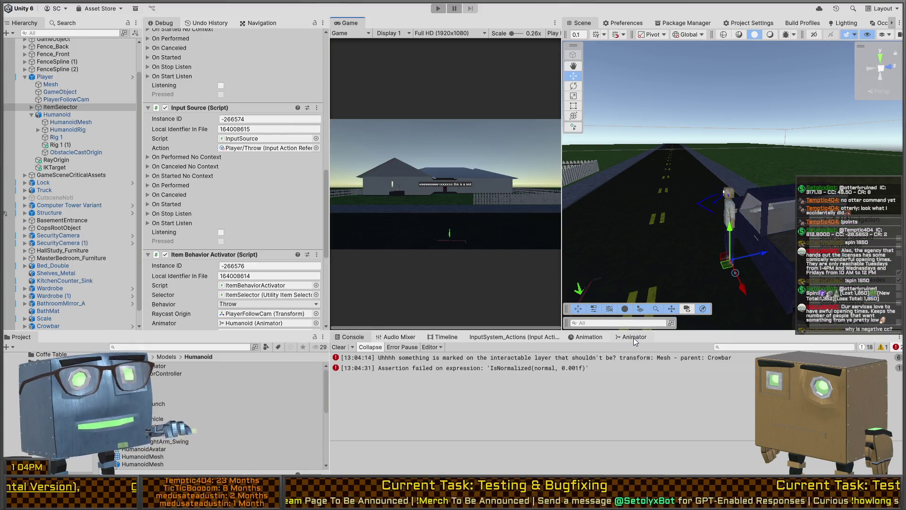
Open the Animator graph and select the Holding_RightArm_Swing → Holding_RightArm transition
left_click(634, 337)
left_click(661, 445)
left_click(628, 426)
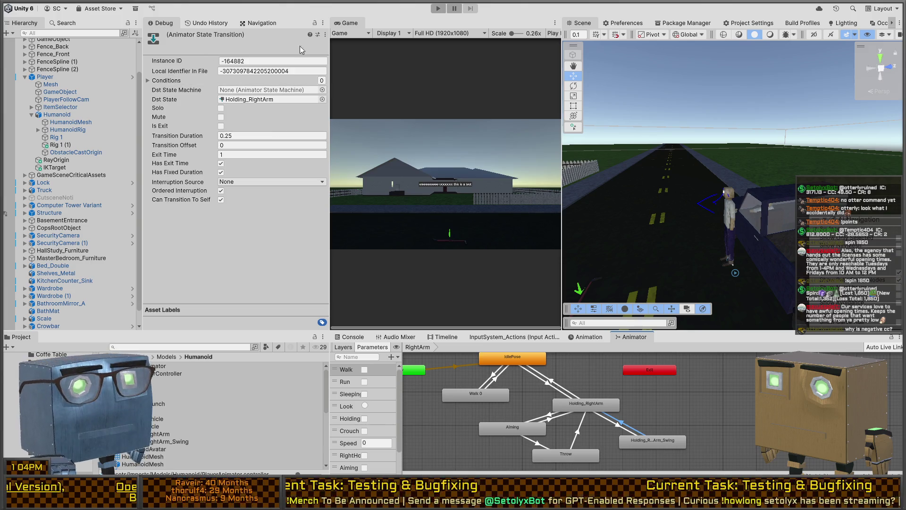
Set the Inspector to Normal and review the Holding_RightArm_Swing and Holding_RightArm states
left_click(324, 23)
left_click(336, 30)
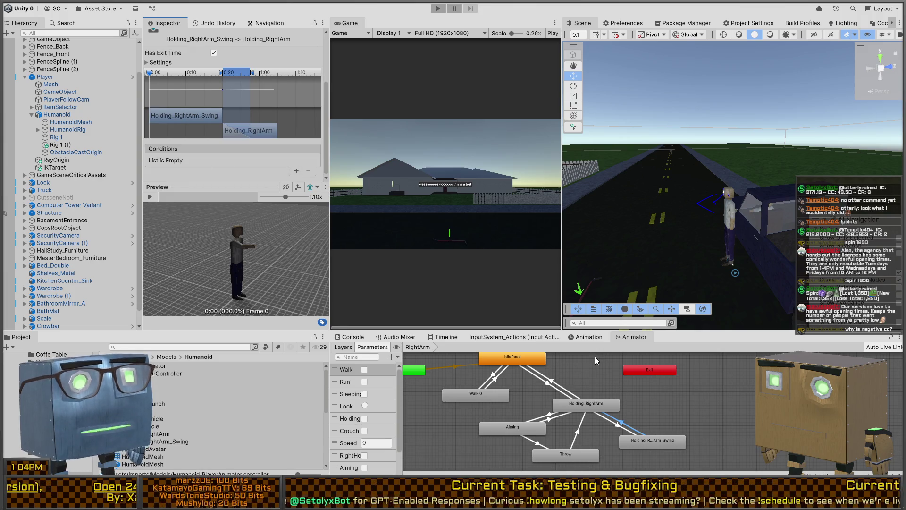
left_click(633, 440)
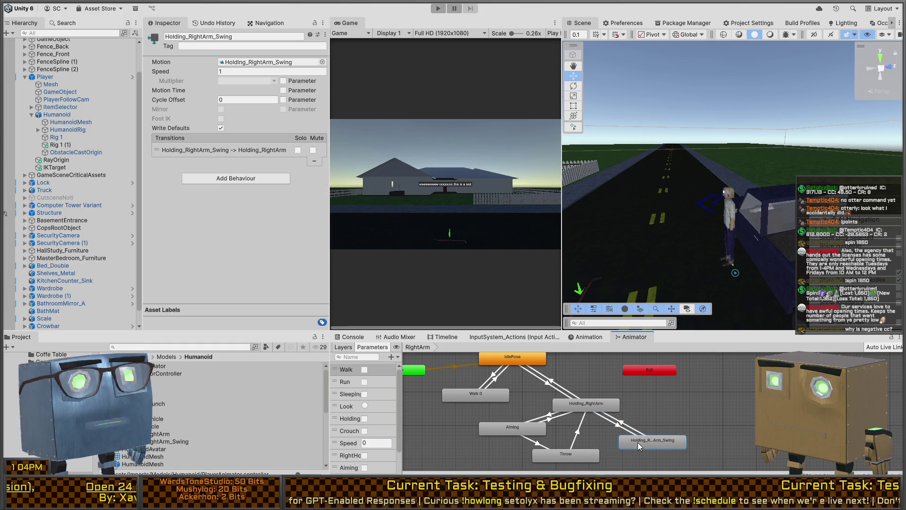
left_click(626, 426)
left_click(585, 407)
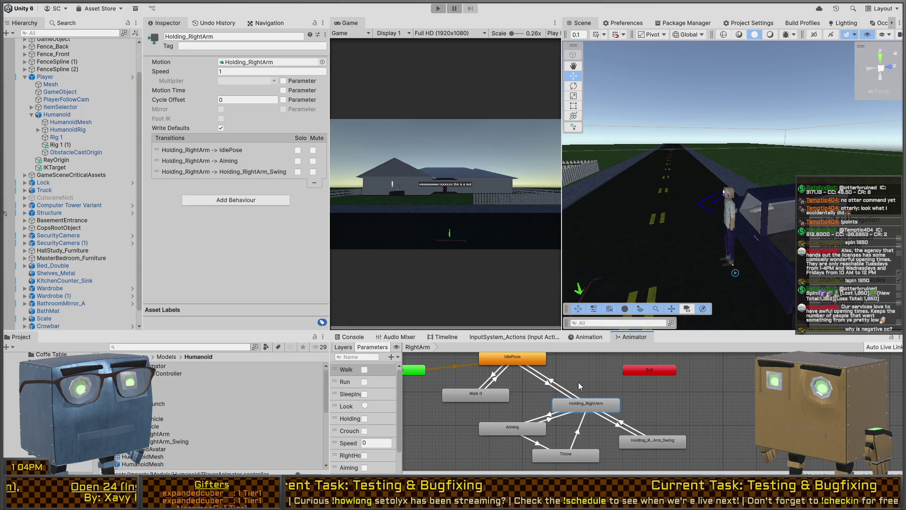
left_click_drag(579, 381, 634, 411)
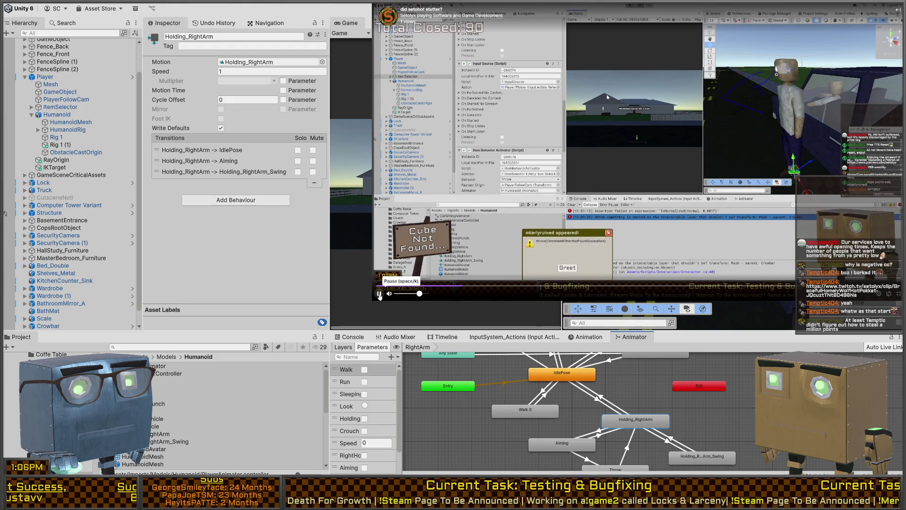
left_click(380, 294)
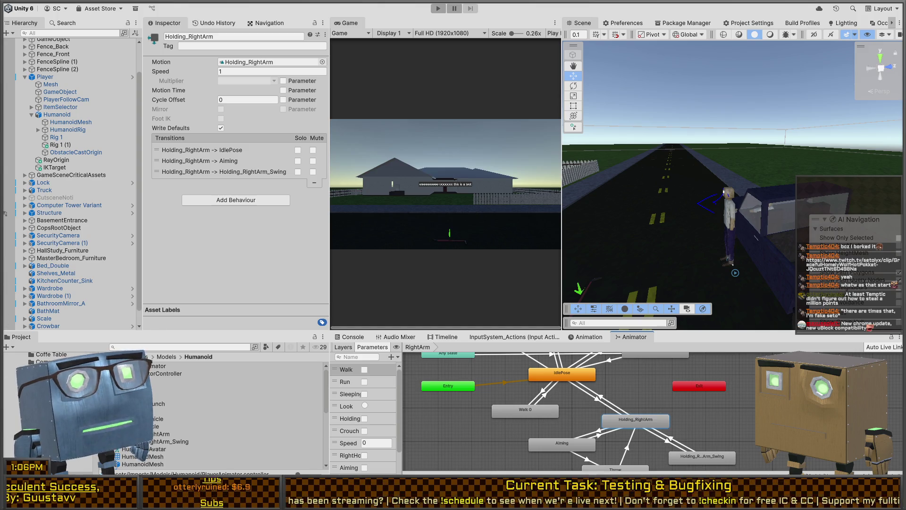
Play-test drawing the crowbar with key 1, exit Play mode, and switch to Visual Studio
key("ctrl+p")
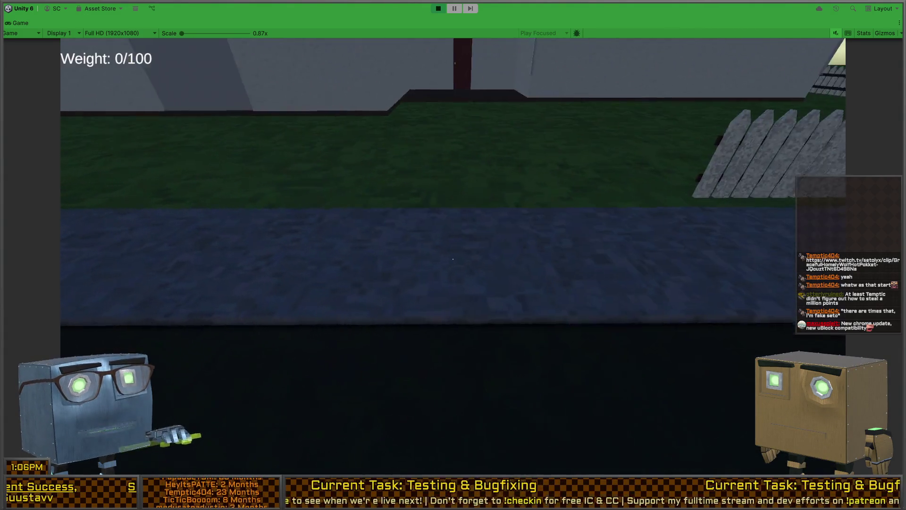
key("1")
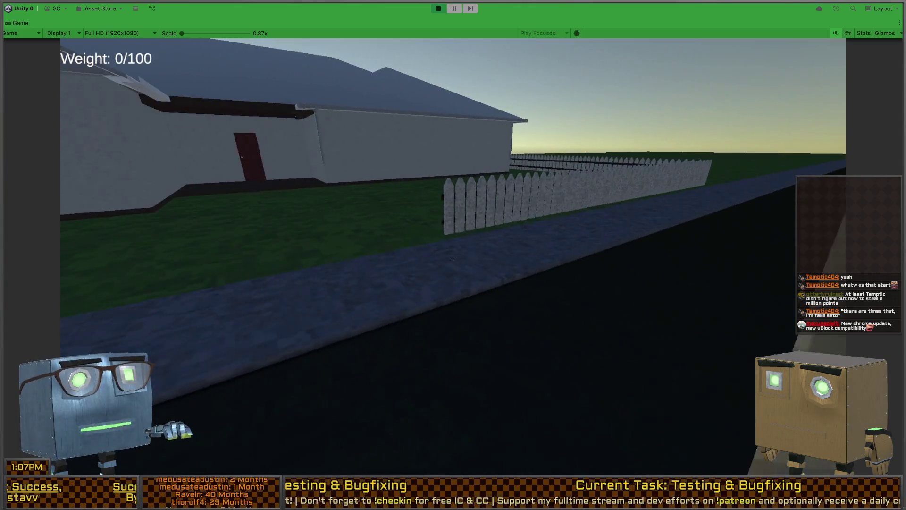
key("ctrl+p")
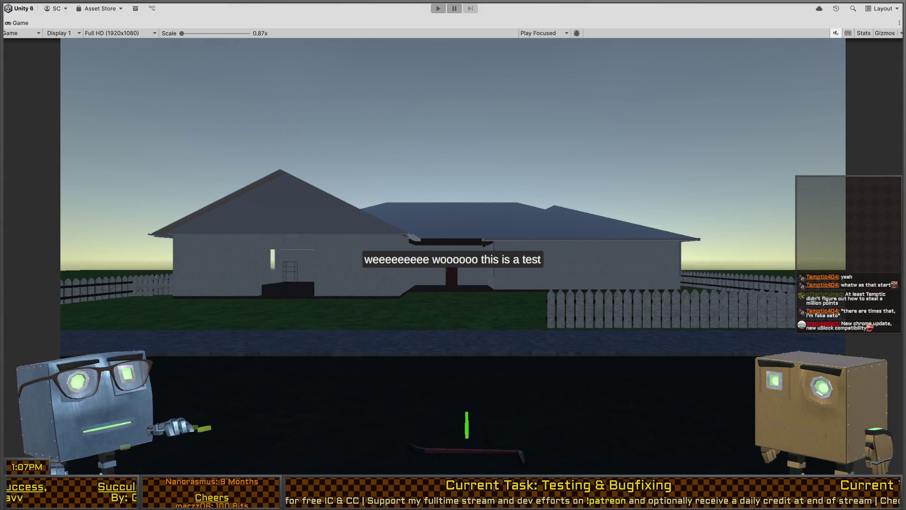
key("alt+Tab")
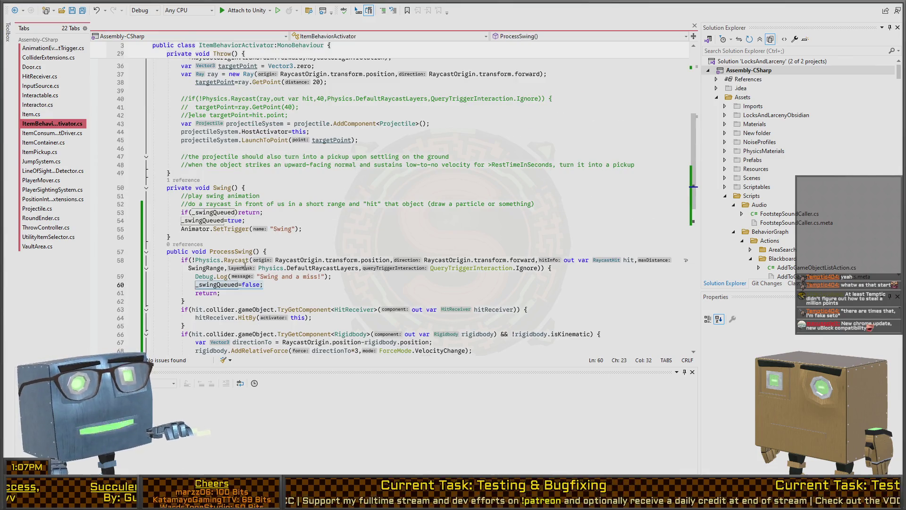
Add Debug.Log("Receiving swing request.") at the top of Swing(), save, and return to Unity
left_click(328, 188)
key("Down")
key("Down")
key("End")
key("Return")
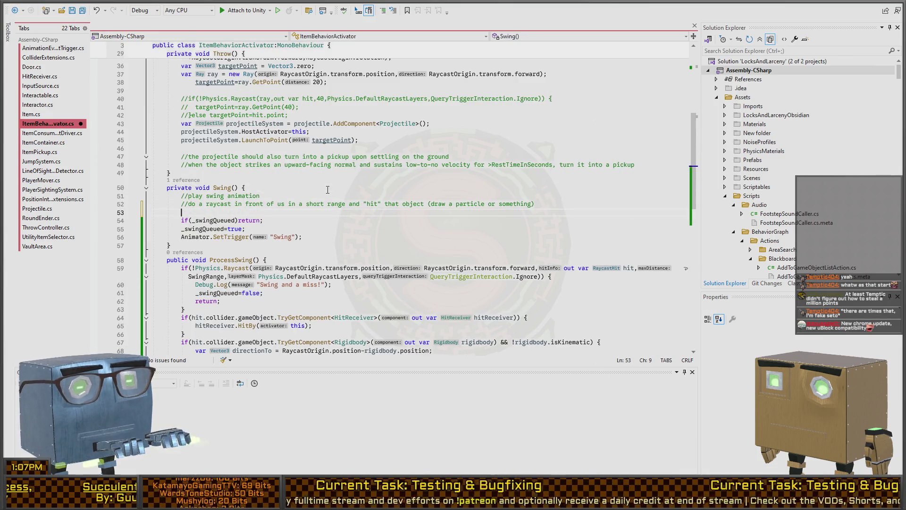
type("ece")
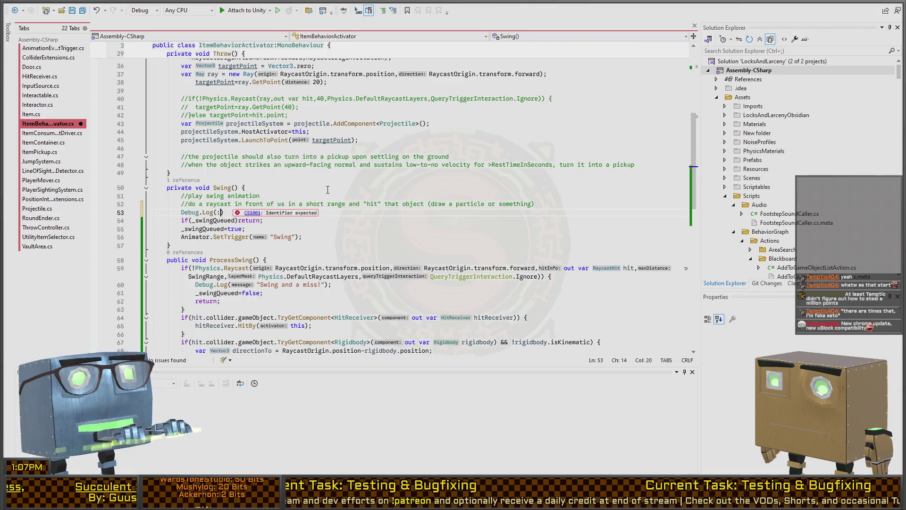
type("iving swing request")
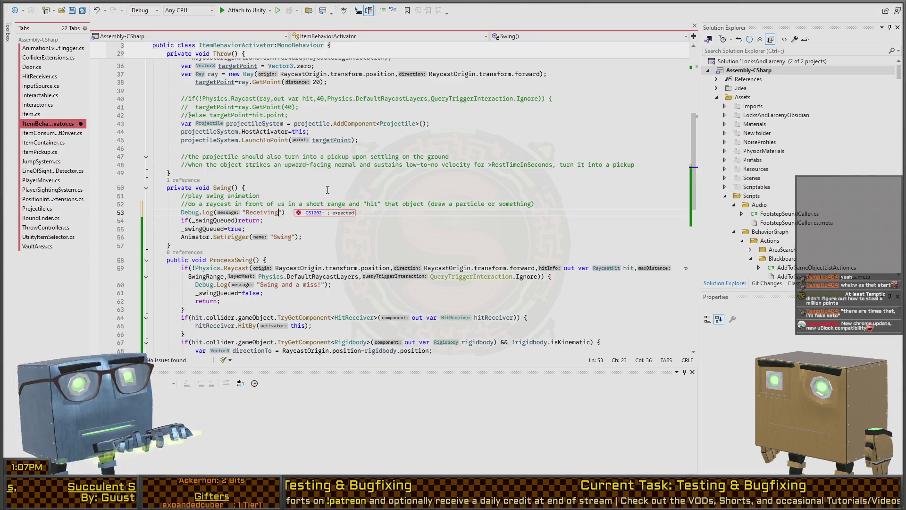
type(".\");")
key("ctrl+s")
key("alt+Tab")
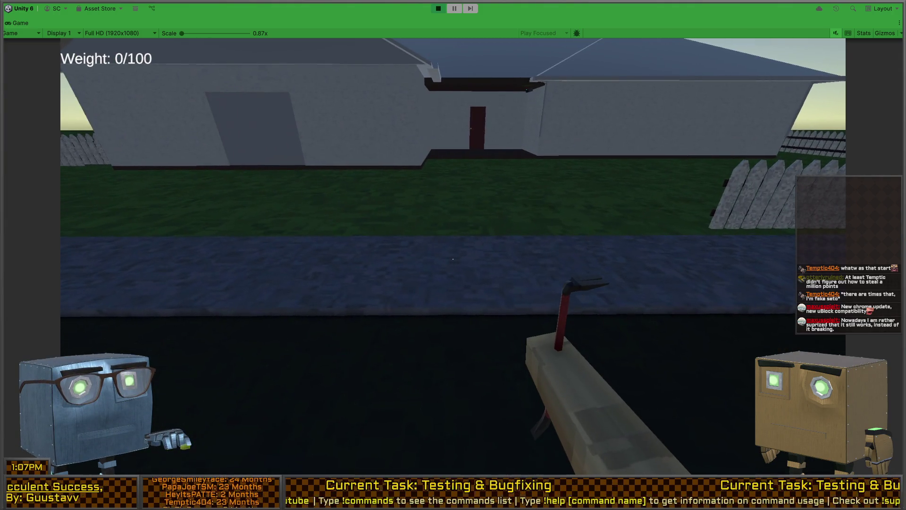
Restore the editor layout, clear the Console, and swing the crowbar in game
key("shift+space")
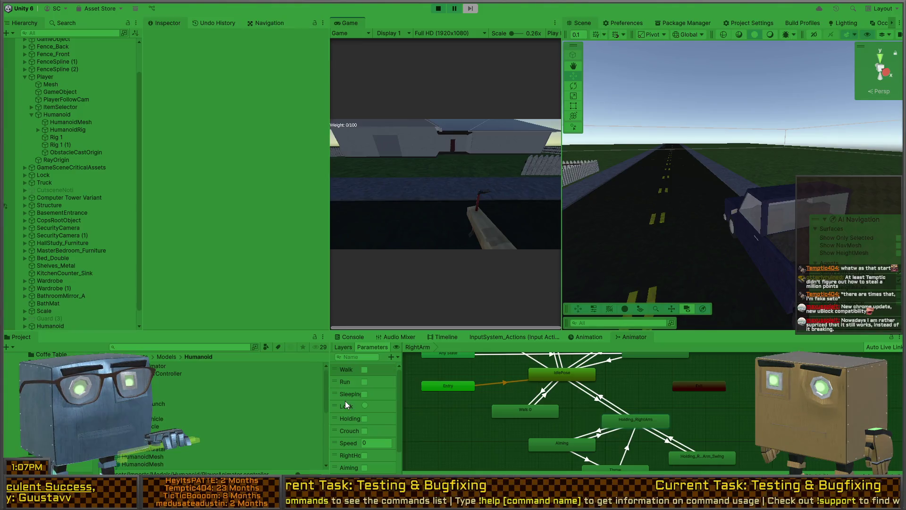
left_click(355, 334)
left_click(344, 347)
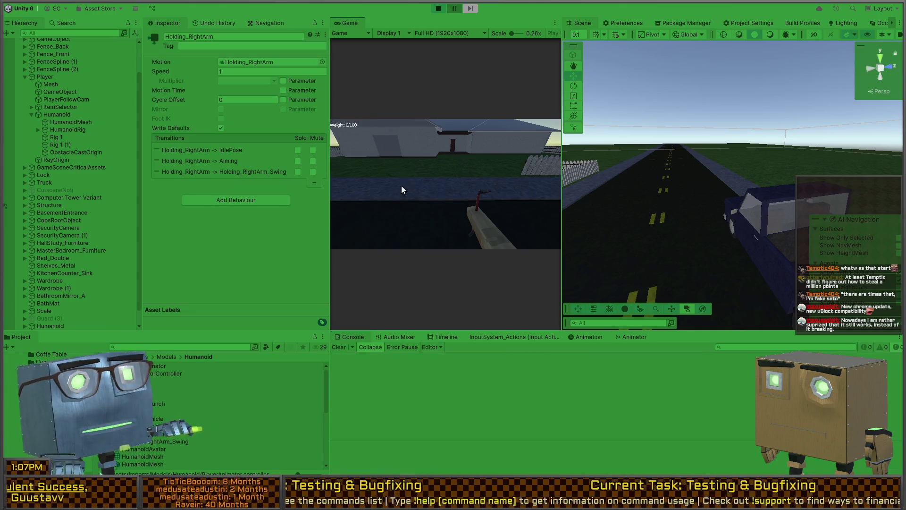
left_click(445, 184)
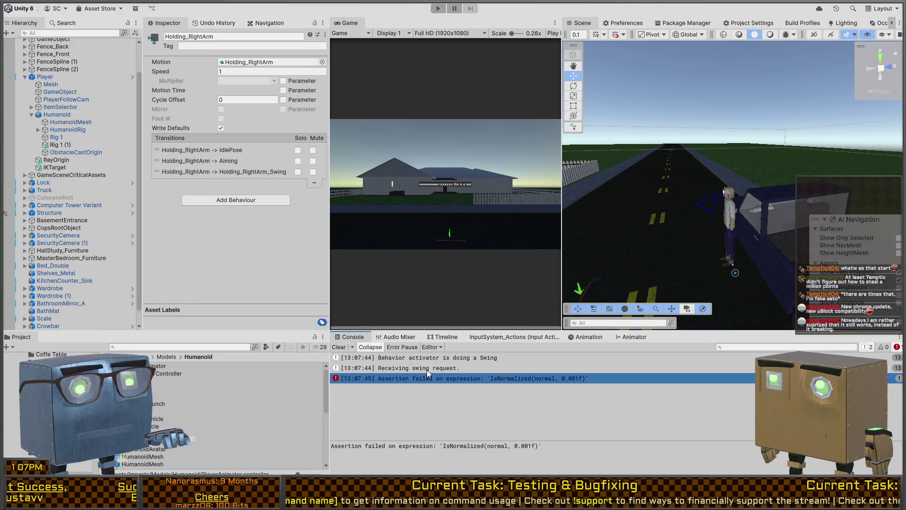
Open the 'Receiving swing request' log's source line in Visual Studio and select the _swingQueued check
left_click(443, 368)
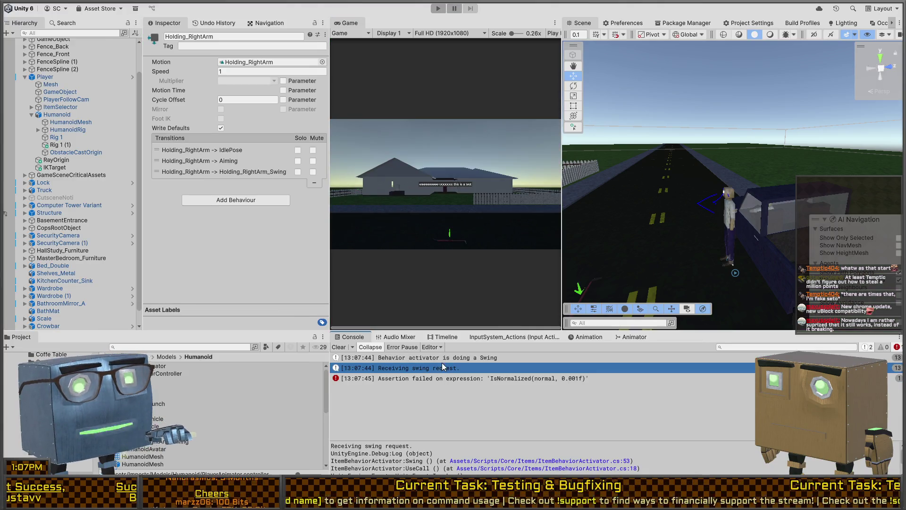
left_click(452, 361)
left_click(422, 369)
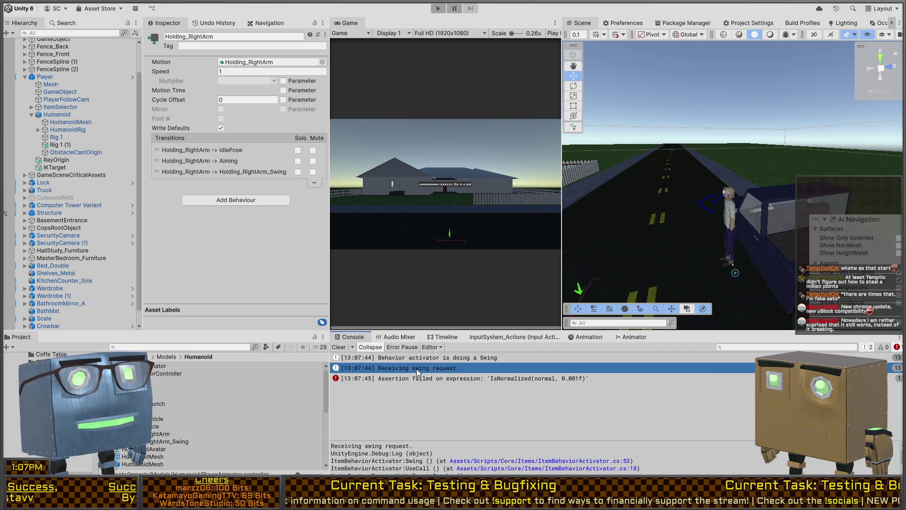
double_click(416, 369)
double_click(213, 221)
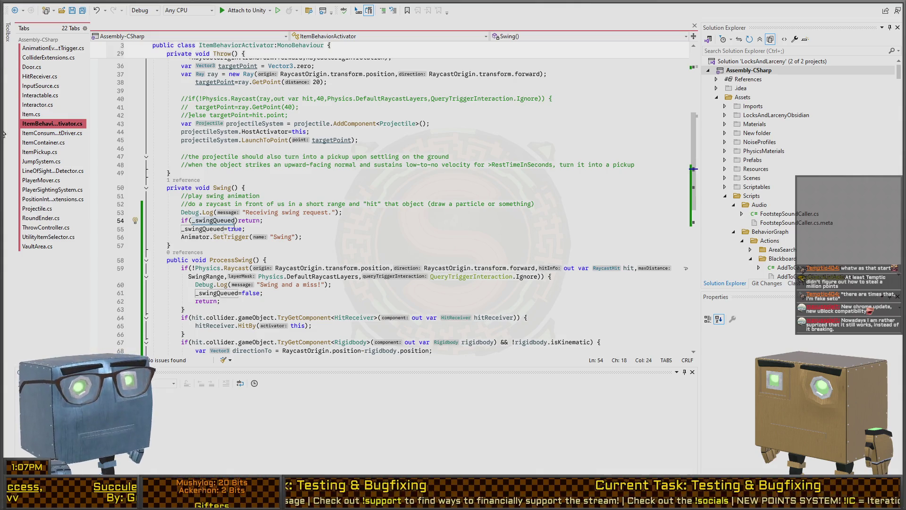
Wrap the _swingQueued early return in braces and log "Swing is queued." before returning
key("Right")
type("{")
key("End")
type("}")
key("ctrl+Left")
key("ctrl+Left")
type("Debug.Log(")
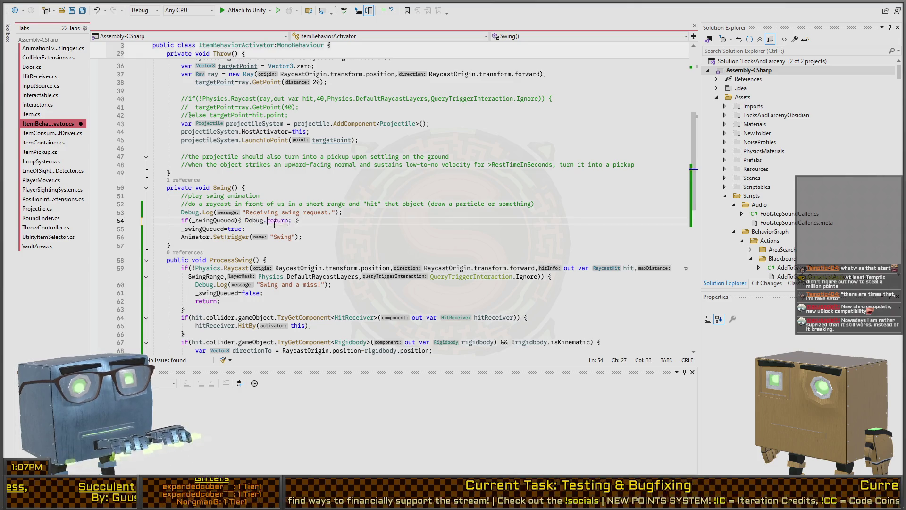
type("\"Swing is queued.\")")
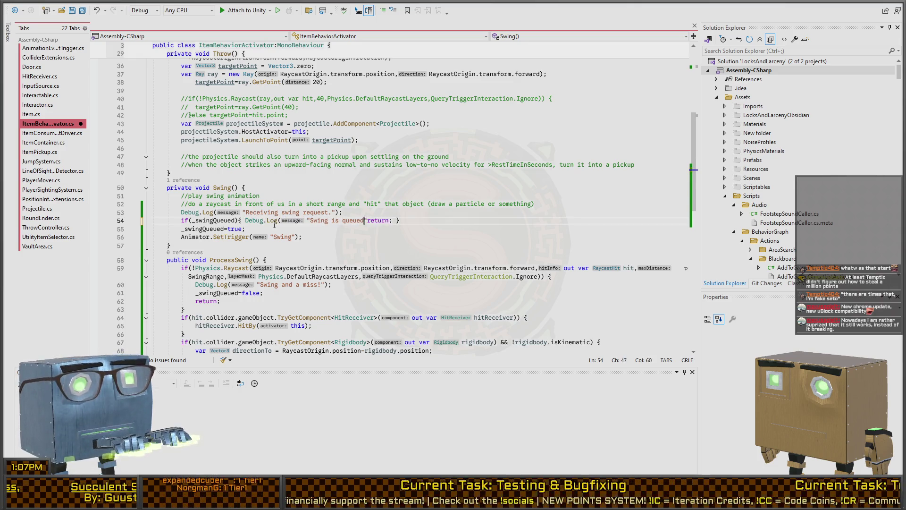
type(";")
Inspect the end of ProcessSwing, where _swingQueued is reset to false
scroll(432, 257, "down", 4)
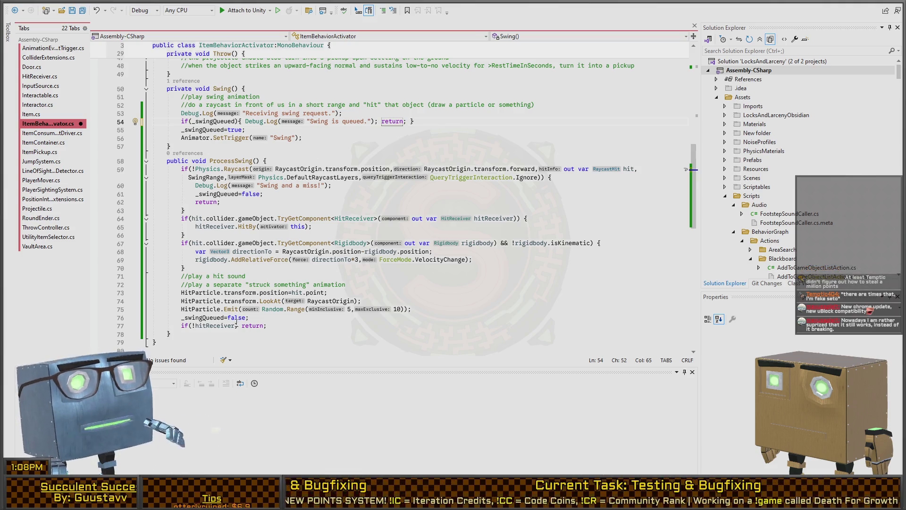
left_click(264, 326)
left_click(281, 315)
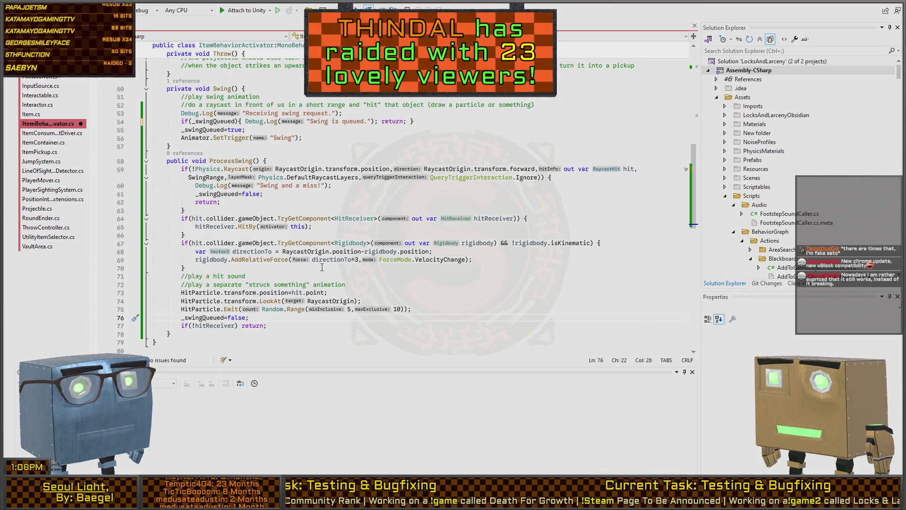
Return to the Unity editor to see the new NullReferenceException errors in the Console
key("alt+Tab")
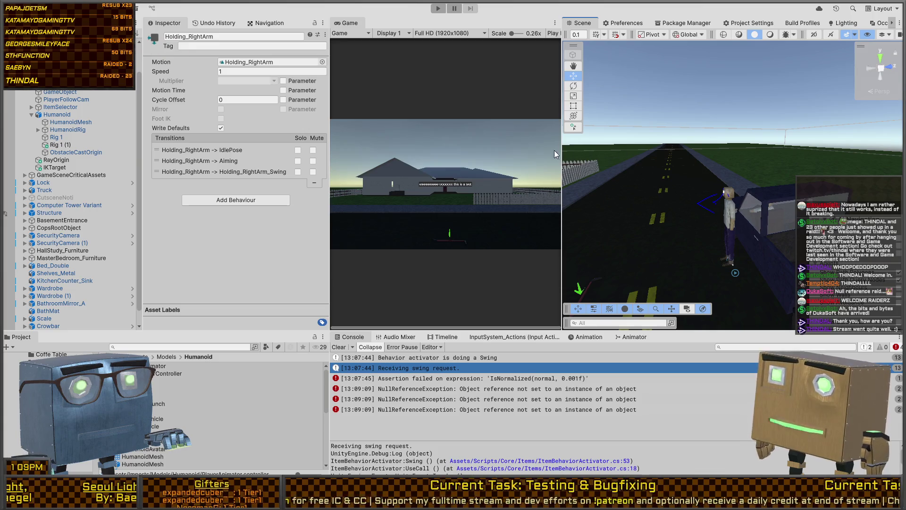
Turn the Scene view toward the character and truck and clear the Console errors
key("grave")
mouse_move(749, 184)
left_mouse_down()
mouse_move(615, 189)
mouse_move(684, 187)
mouse_move(696, 213)
mouse_move(655, 210)
mouse_move(623, 232)
mouse_move(686, 242)
mouse_move(491, 318)
left_mouse_up()
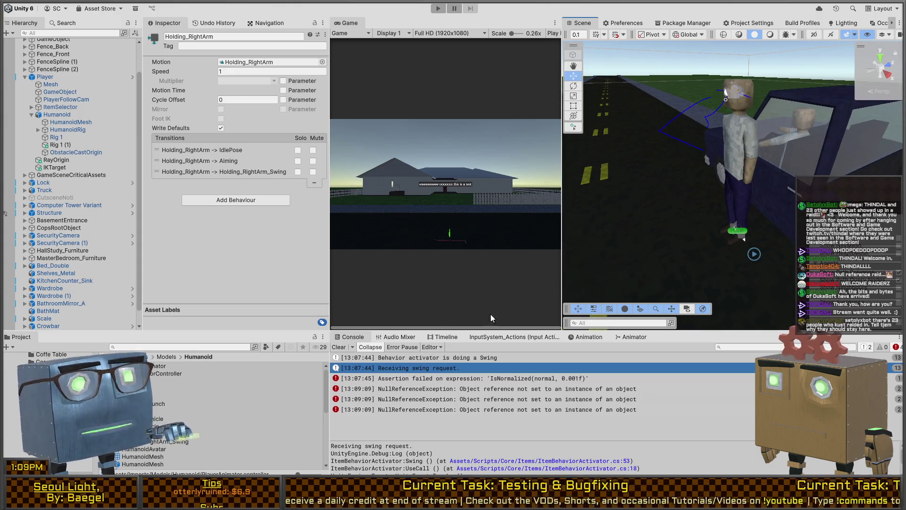
left_click(339, 347)
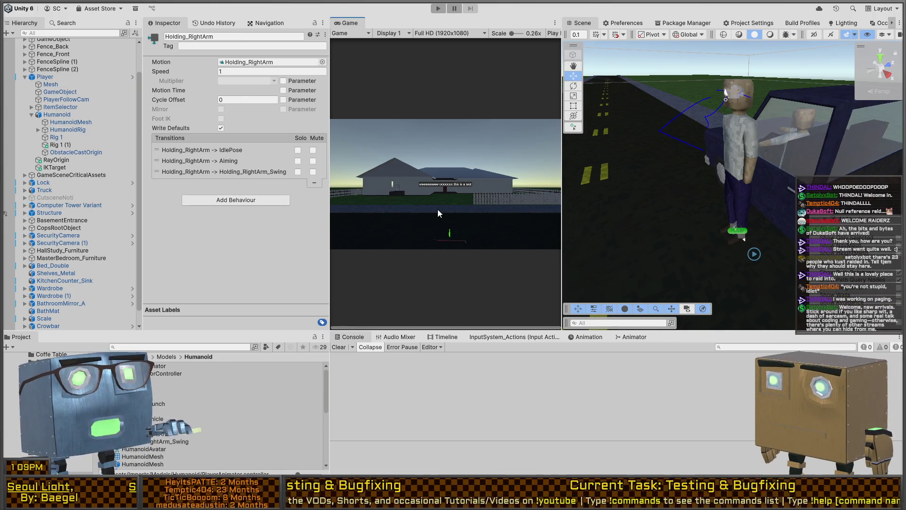
Replay and stop the game, restore the layout, and inspect the Player object's components
key("ctrl+p")
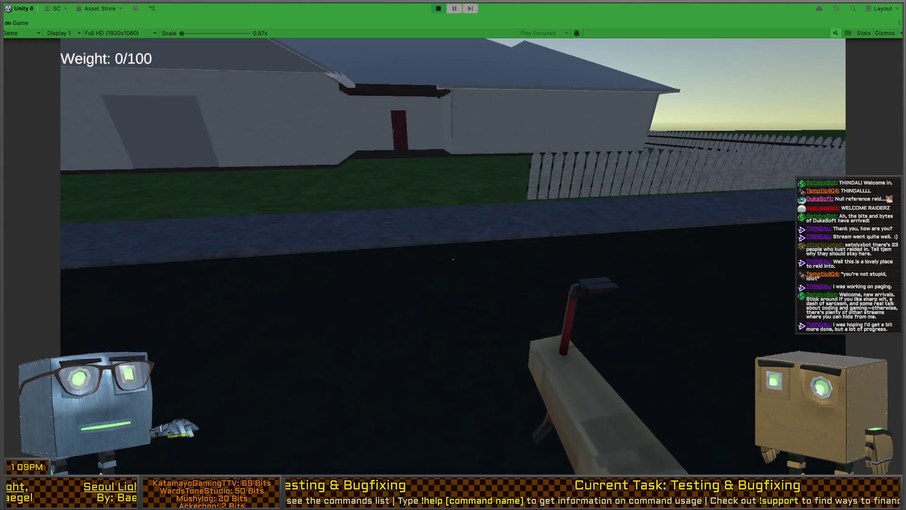
key("ctrl+p")
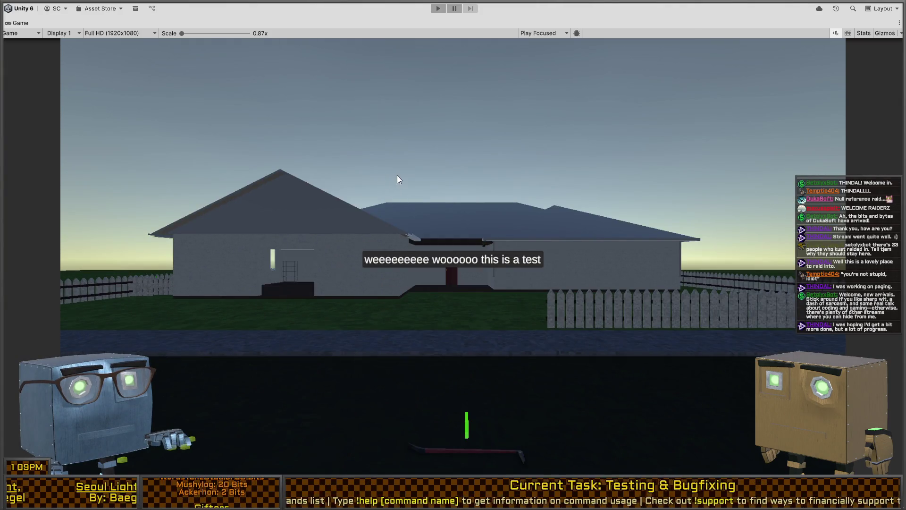
key("shift+space")
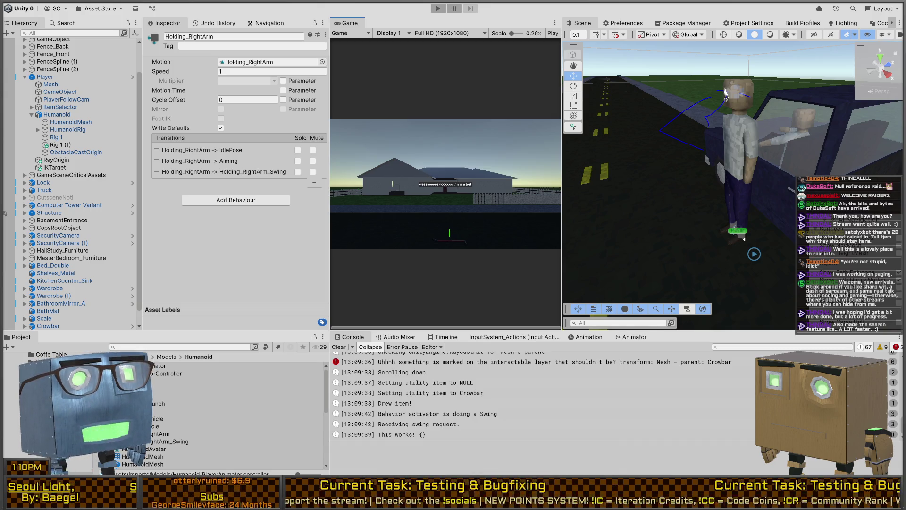
mouse_move(744, 239)
left_mouse_down()
mouse_move(735, 181)
mouse_move(715, 189)
mouse_move(733, 214)
mouse_move(710, 210)
left_mouse_up()
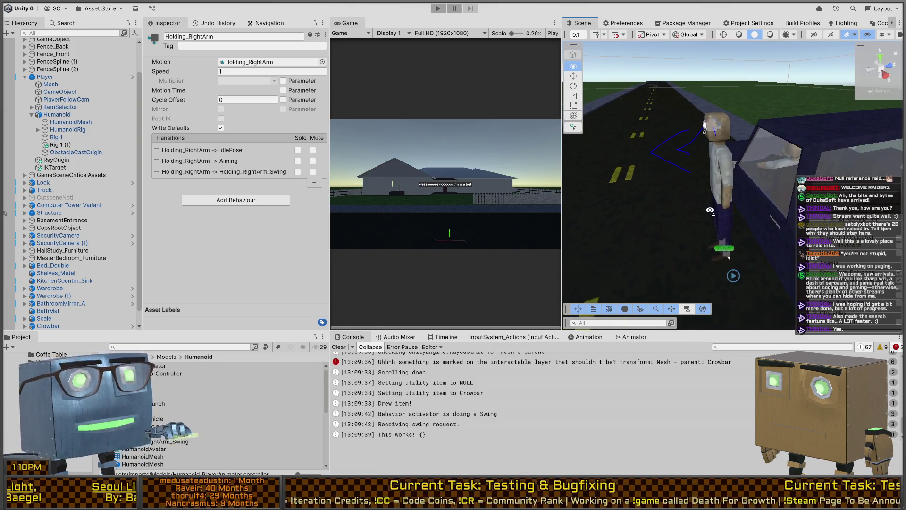
left_click(731, 246)
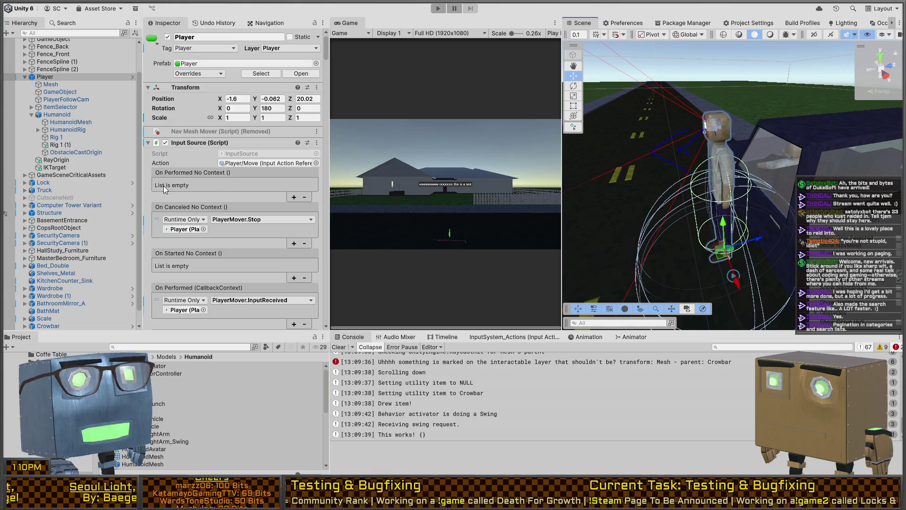
Inspect the Humanoid's Animator and Swing animation event, then enter Play mode from the Game view
scroll(165, 189, "down", 10)
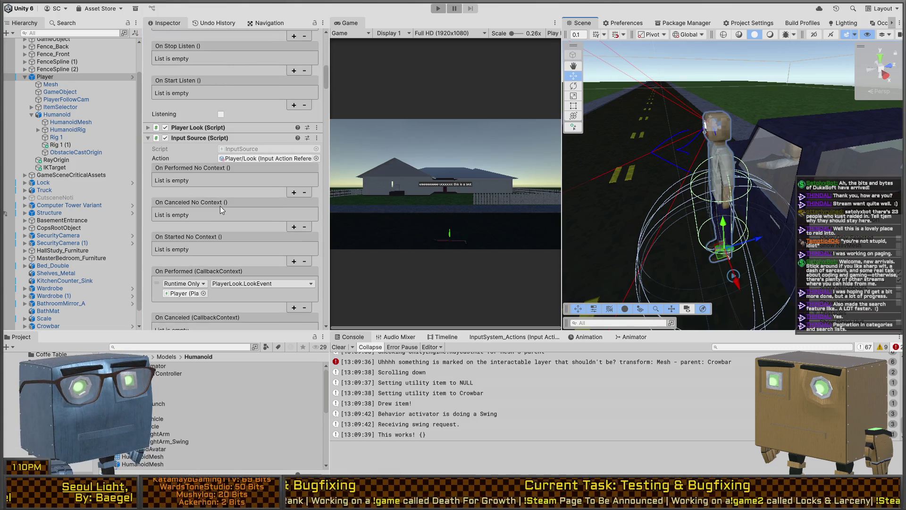
scroll(220, 206, "up", 10)
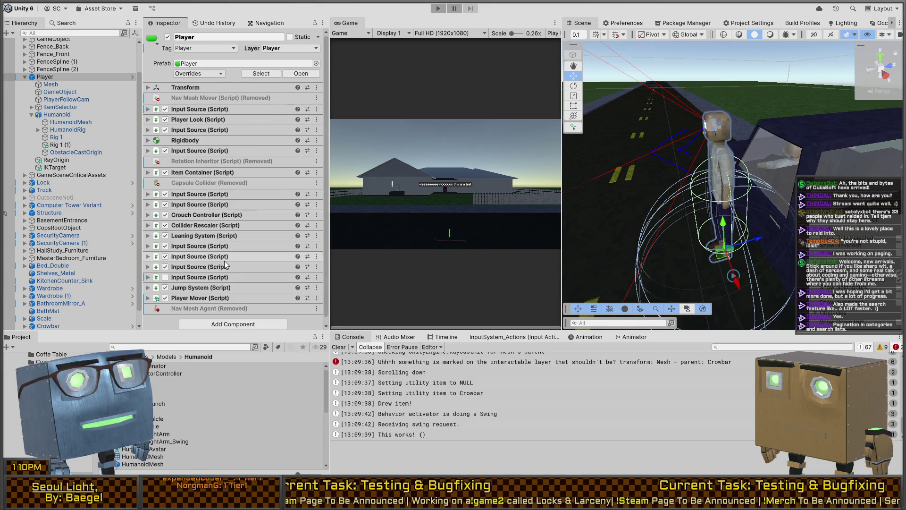
mouse_move(630, 177)
left_mouse_down()
mouse_move(530, 126)
mouse_move(429, 139)
mouse_move(651, 160)
mouse_move(500, 157)
left_mouse_up()
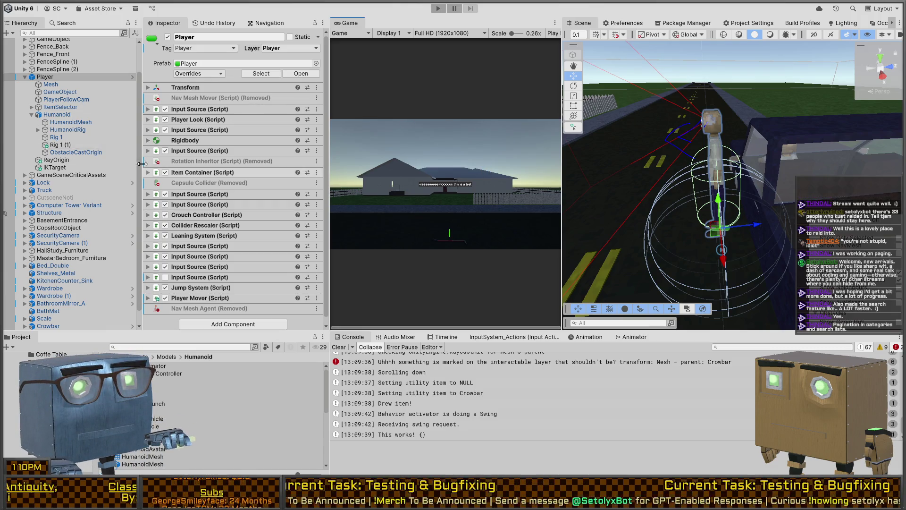
left_click(57, 114)
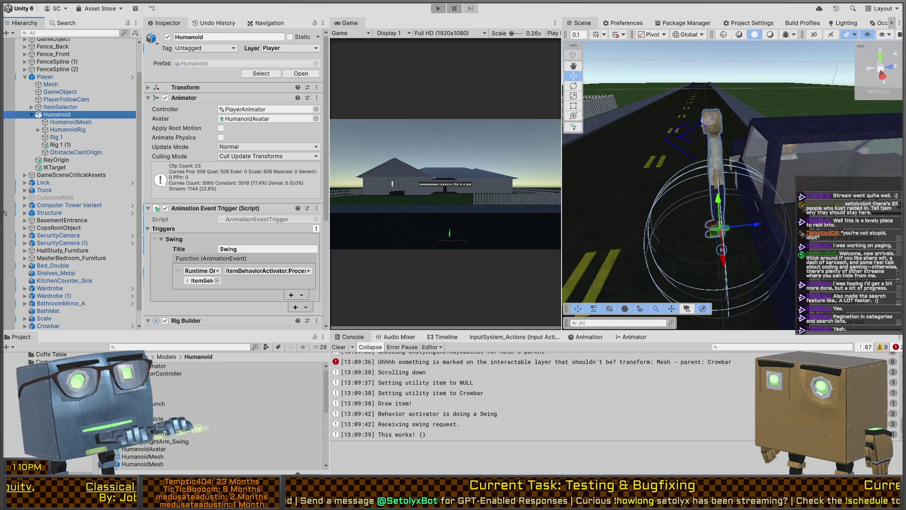
left_click(472, 178)
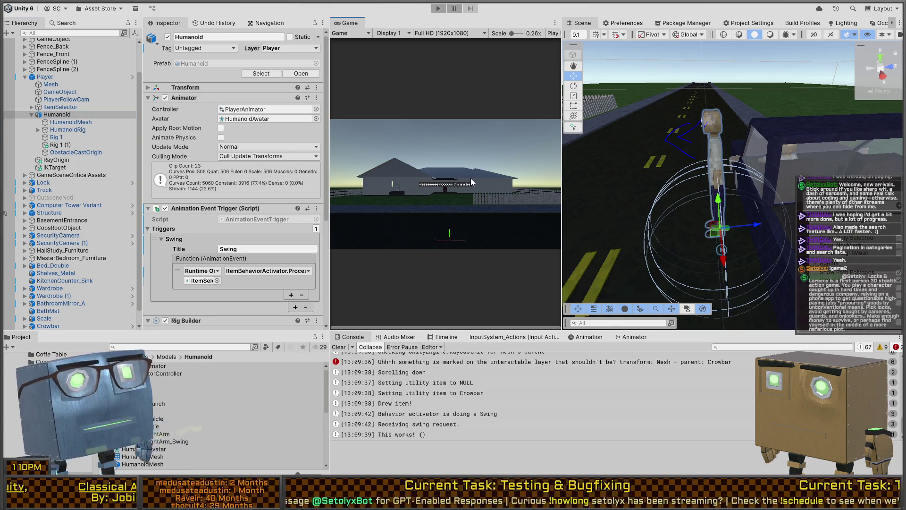
key("ctrl+p")
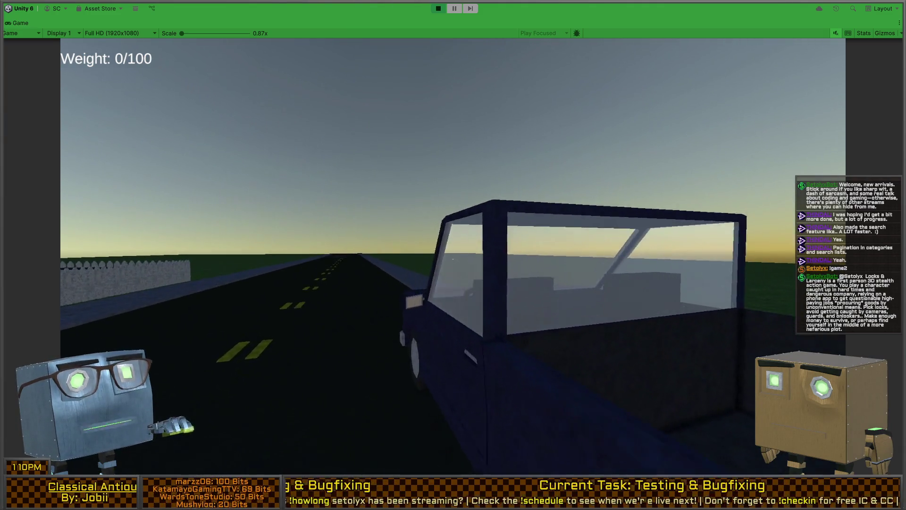
Walk past the truck onto the lawn and pick up the crowbar from the grass
key("w")
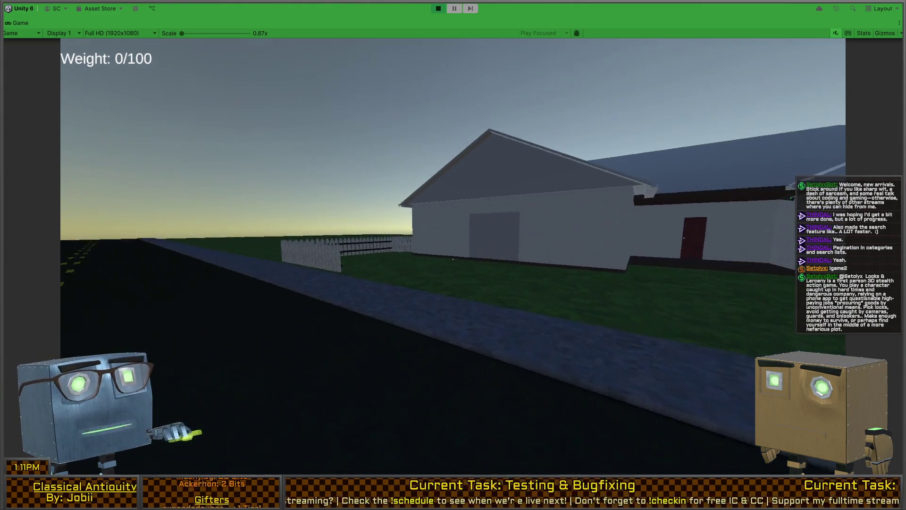
key("w")
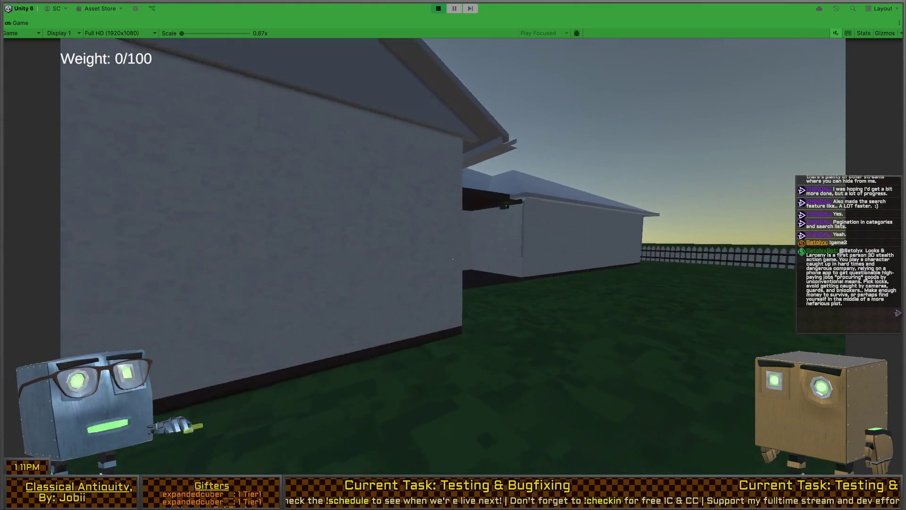
key("w")
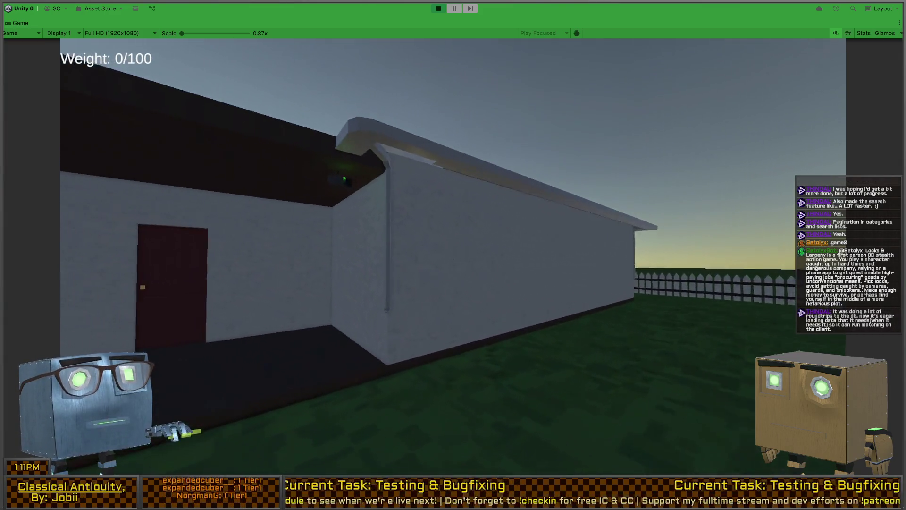
key("r")
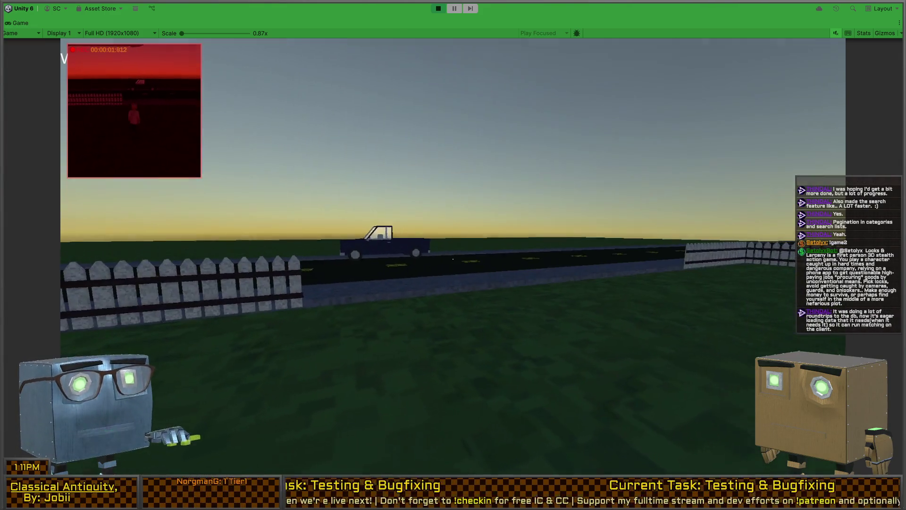
key("r")
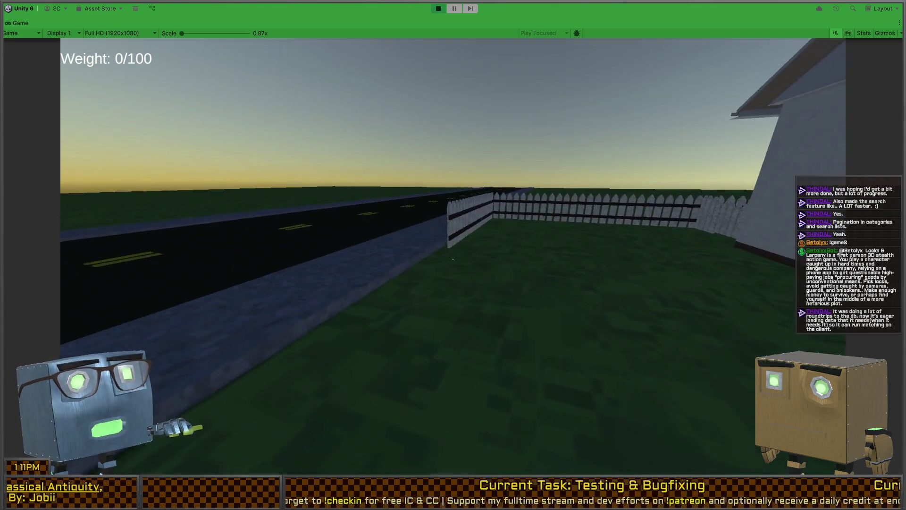
key("1")
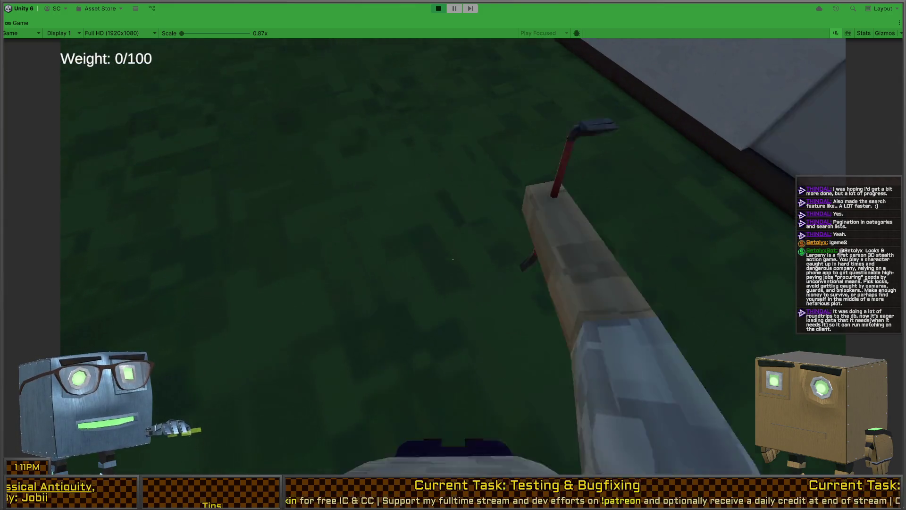
key("w")
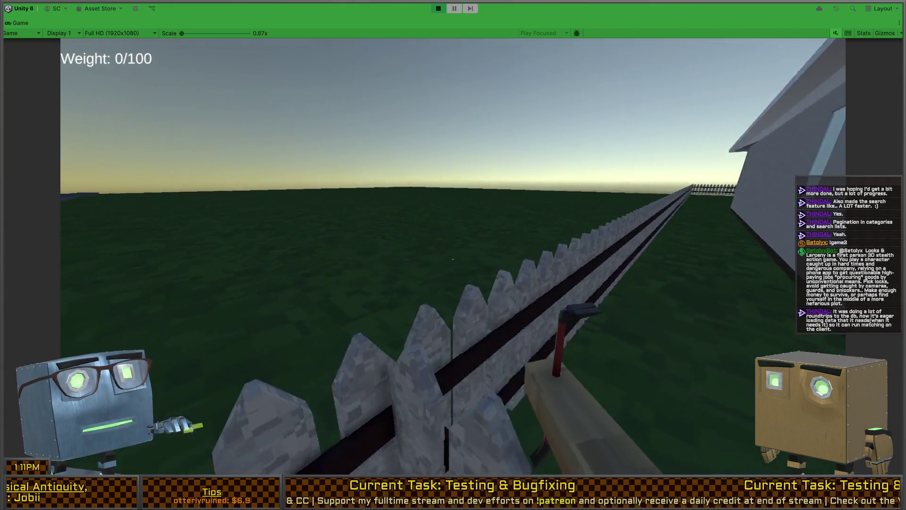
Smash the house window with two swings, climb in, open the red door, then stop play
left_click(454, 259)
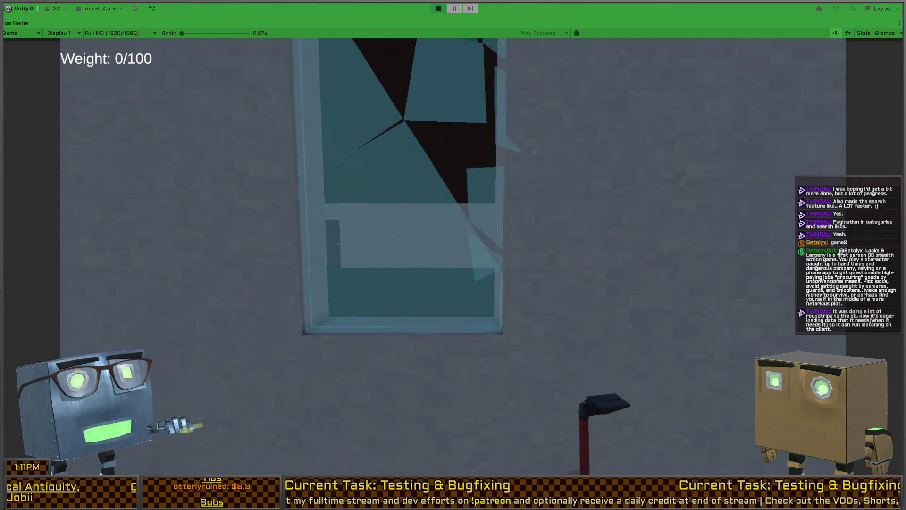
left_click(453, 259)
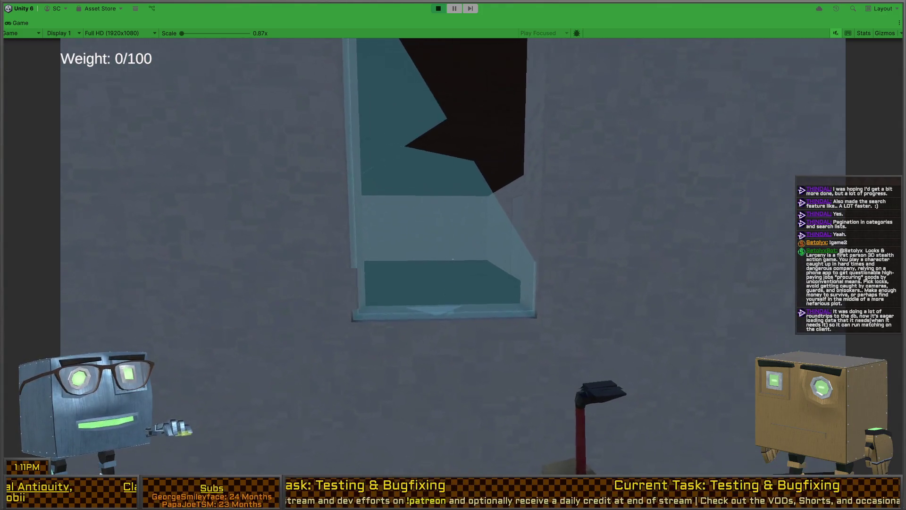
key("w")
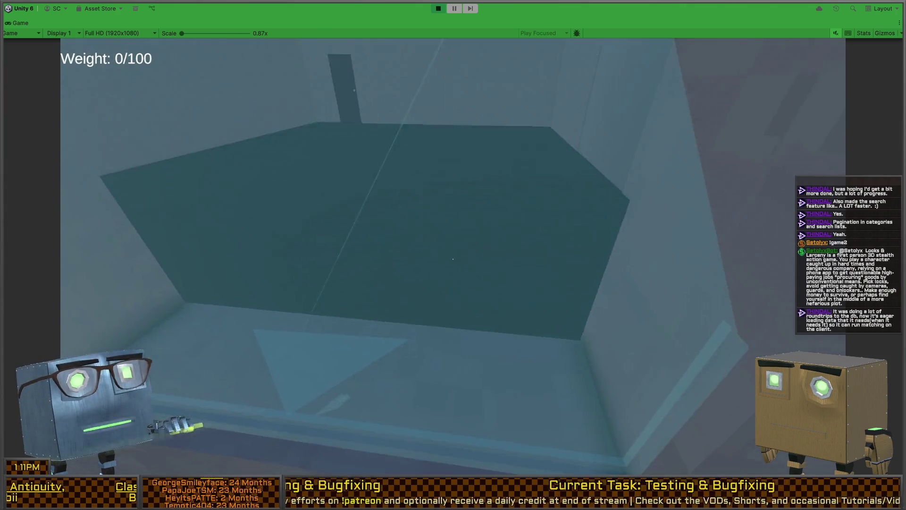
key("w")
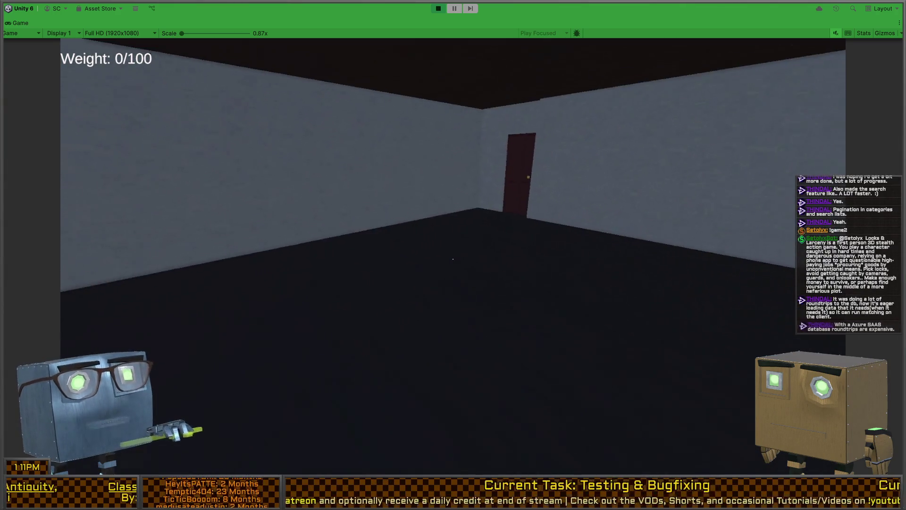
key("w")
key("f")
key("w")
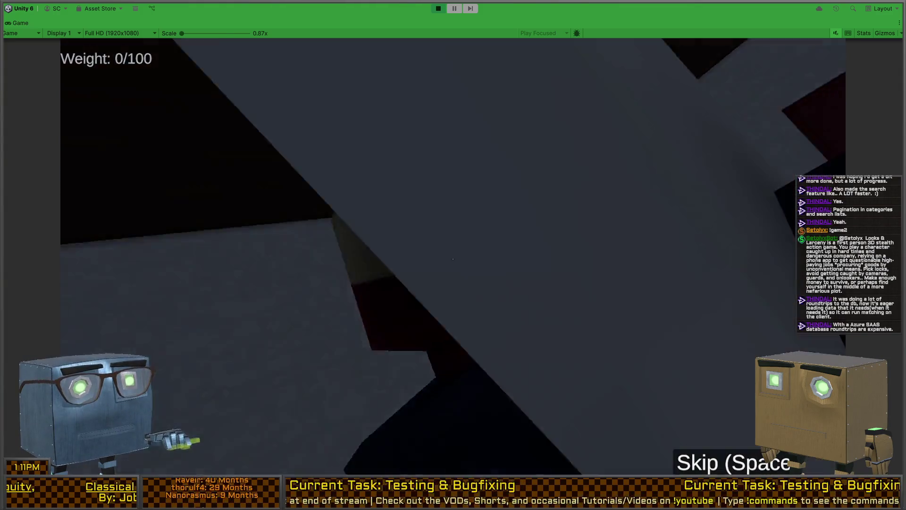
key("ctrl+p")
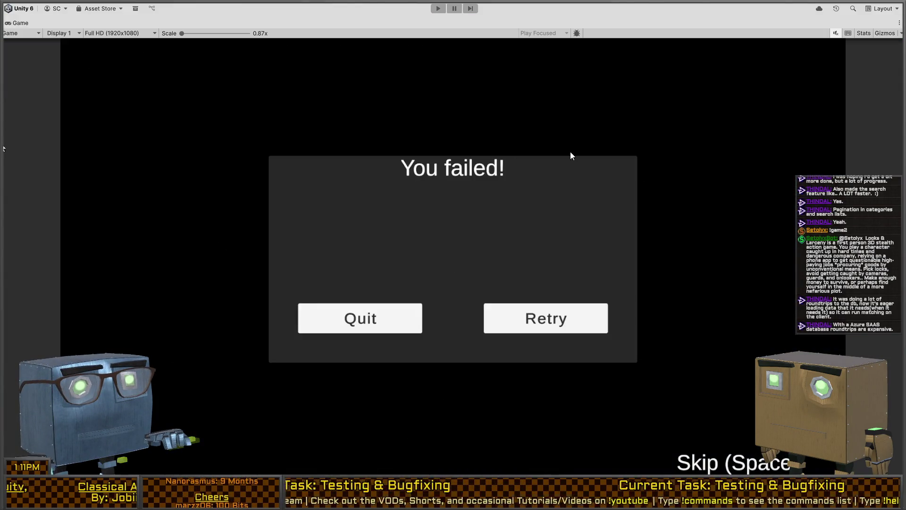
Leave the maximized Game view so the Hierarchy, Inspector, Scene and Console panels return
key("shift+space")
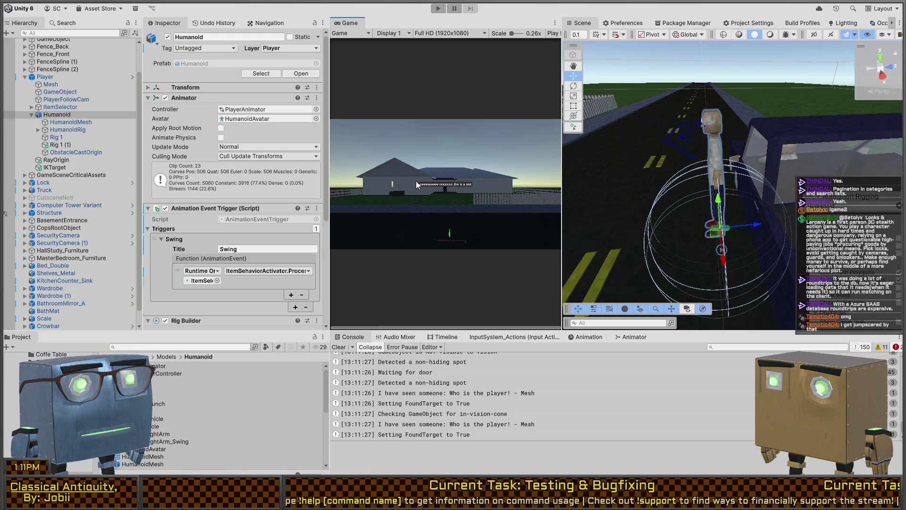
mouse_move(670, 155)
left_mouse_down()
mouse_move(700, 174)
mouse_move(686, 169)
left_mouse_up()
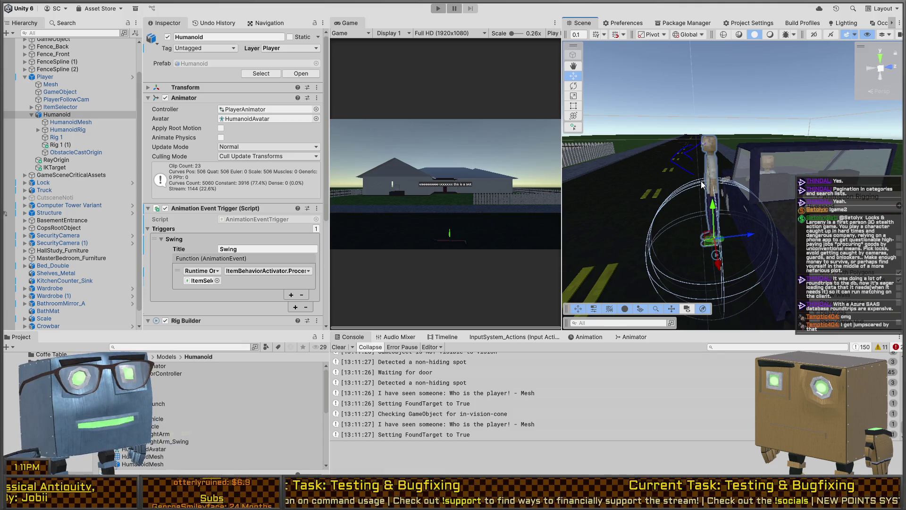
mouse_move(702, 184)
left_mouse_down()
mouse_move(752, 196)
mouse_move(724, 194)
left_mouse_up()
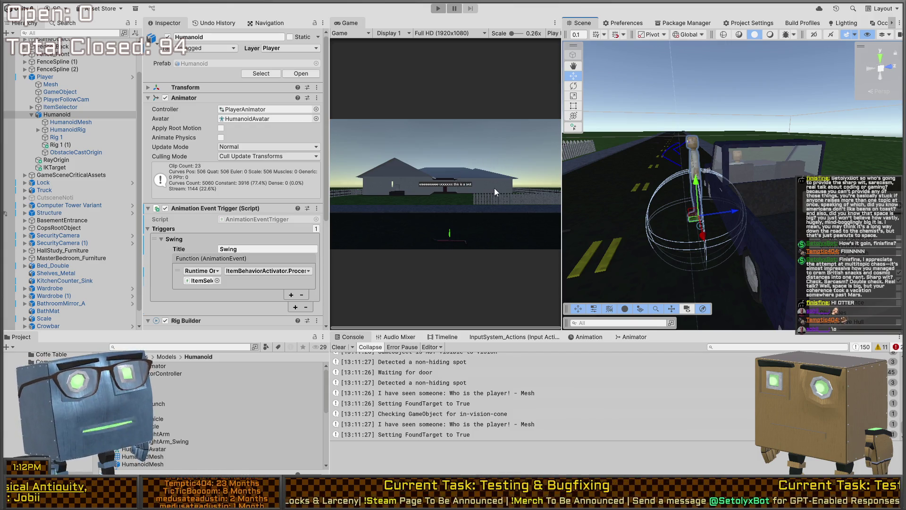
left_click_drag(567, 164, 704, 170)
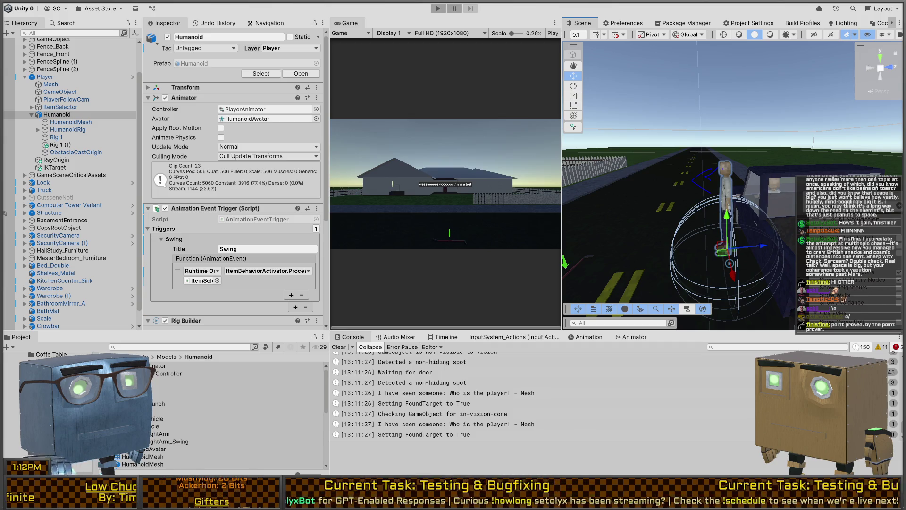
left_click_drag(755, 155, 801, 154)
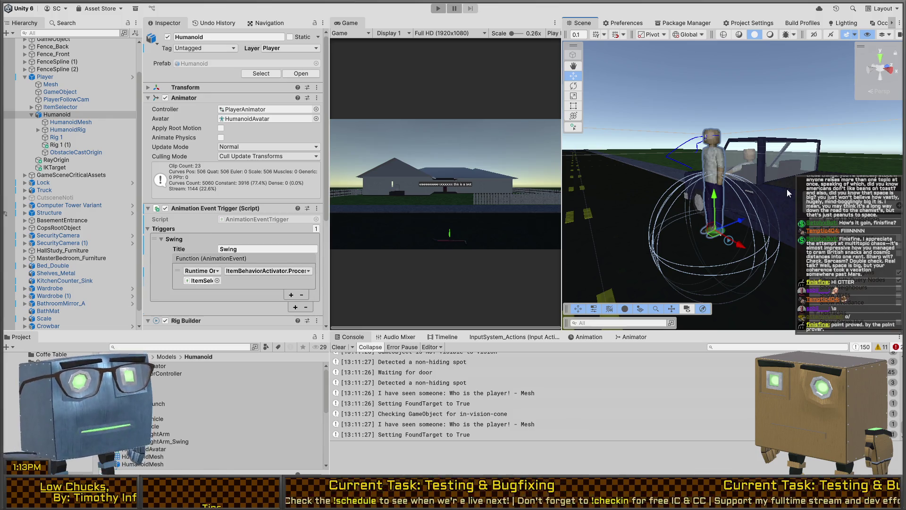
mouse_move(635, 213)
left_mouse_down()
mouse_move(589, 220)
mouse_move(824, 251)
left_mouse_up()
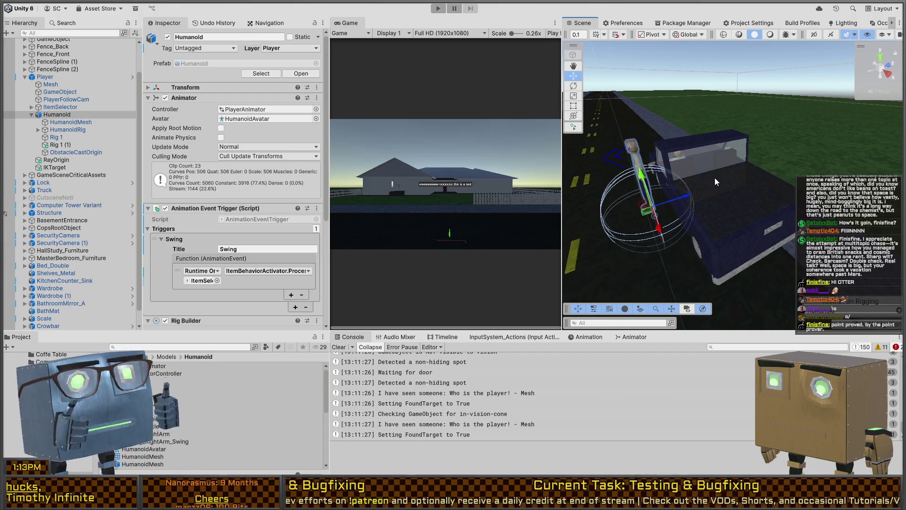
left_click_drag(714, 177, 404, 179)
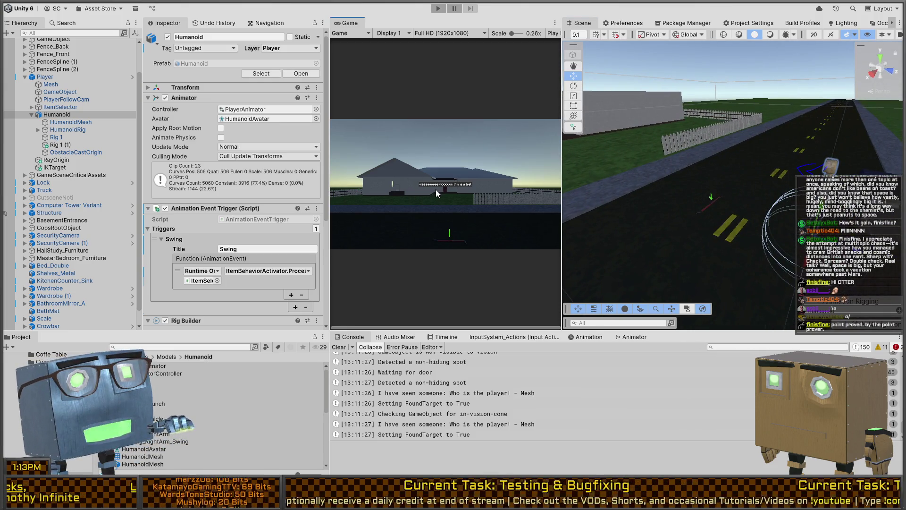
Play-test, pick up the crowbar, swing it, clear the Console and swing again
key("ctrl+p")
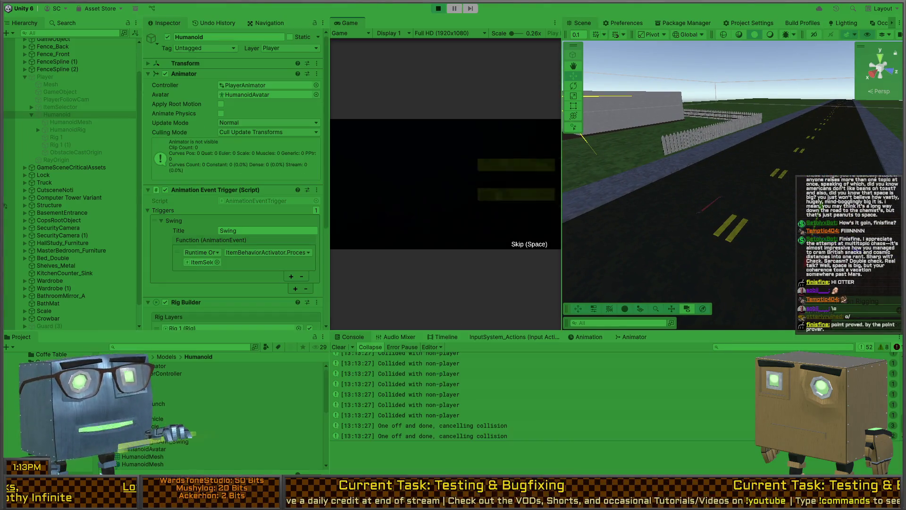
key("w")
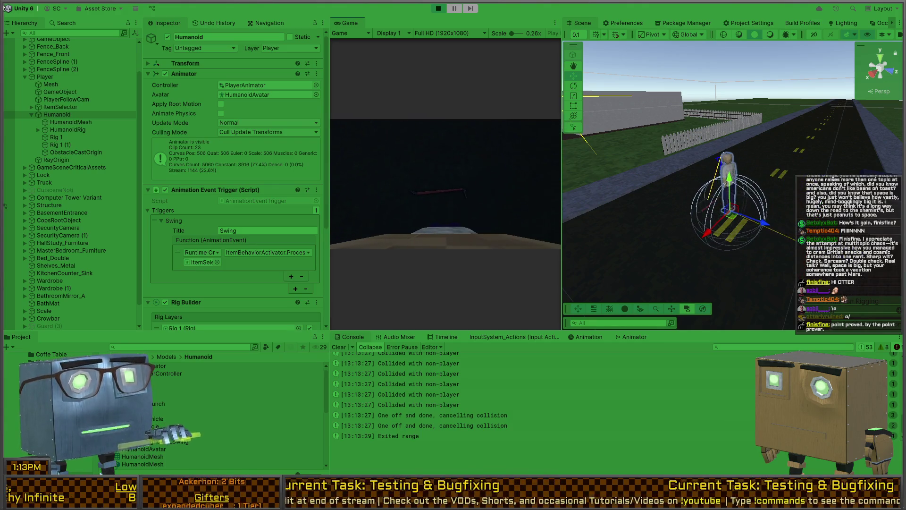
key("f")
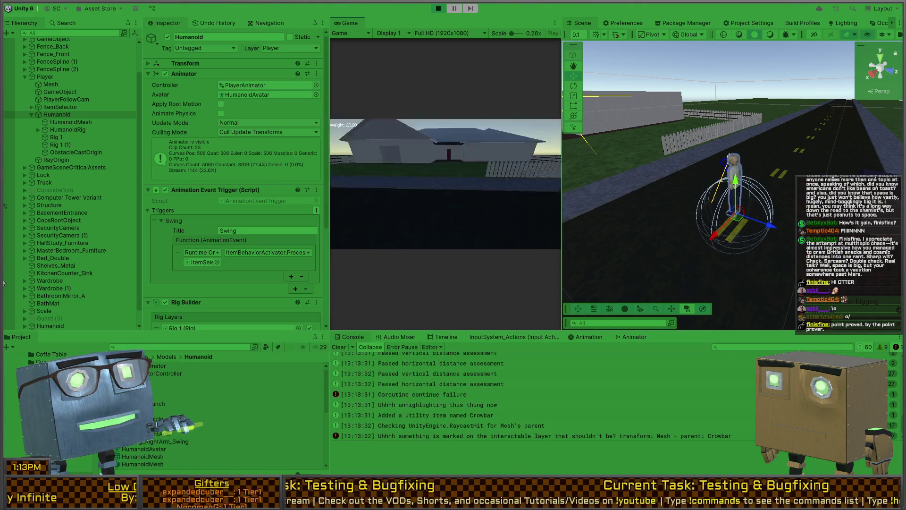
scroll(446, 184, "down", 1)
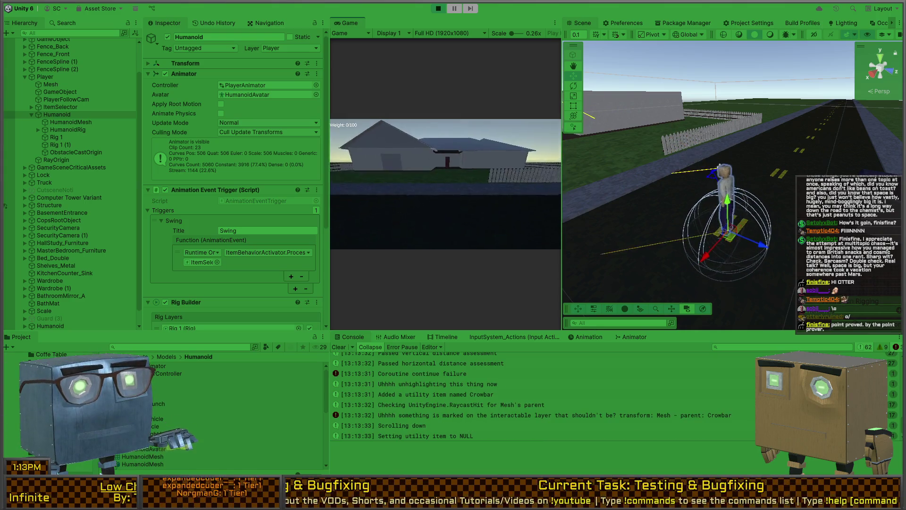
left_click(445, 184)
key("Escape")
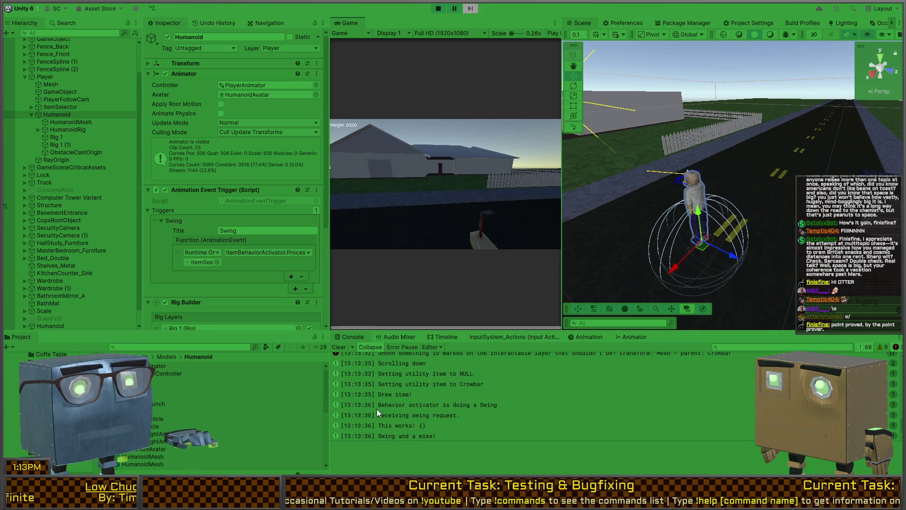
left_click(340, 351)
left_click(447, 202)
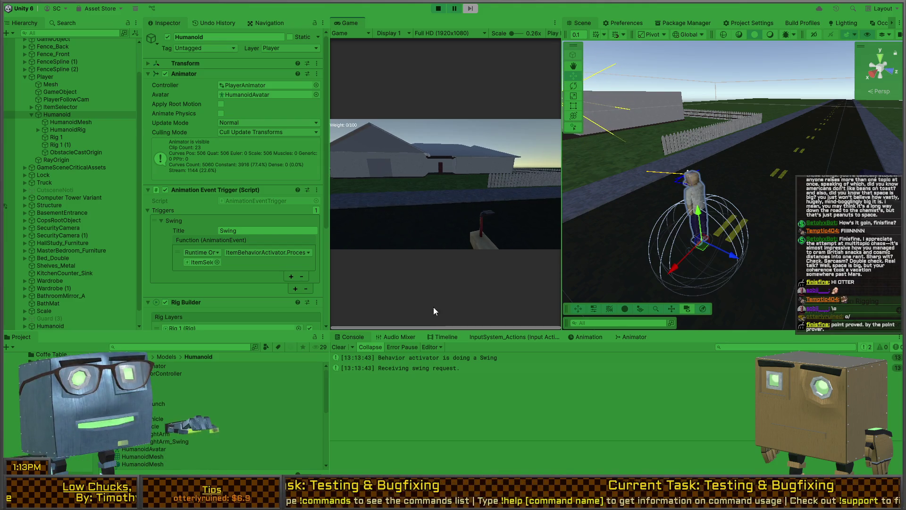
Open the 'Receiving swing request.' log's source in Visual Studio, then return to Unity
left_click(426, 368)
double_click(426, 368)
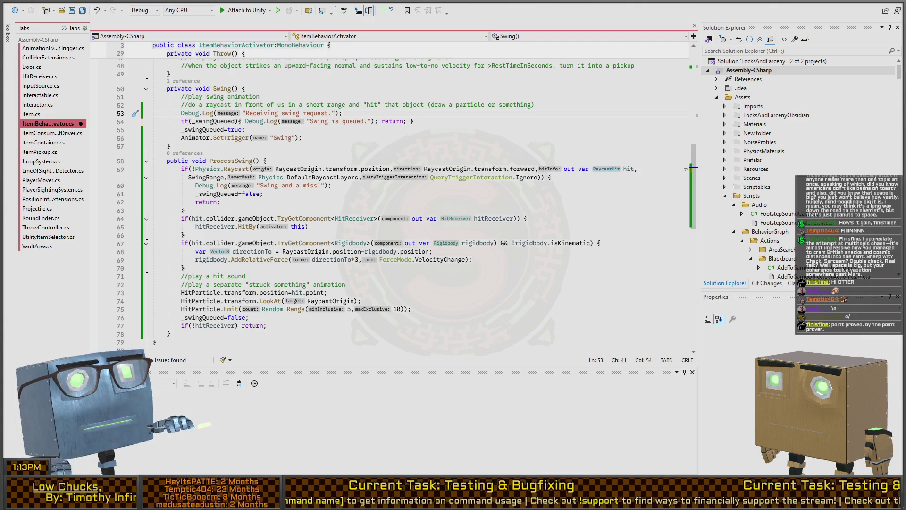
key("alt+Tab")
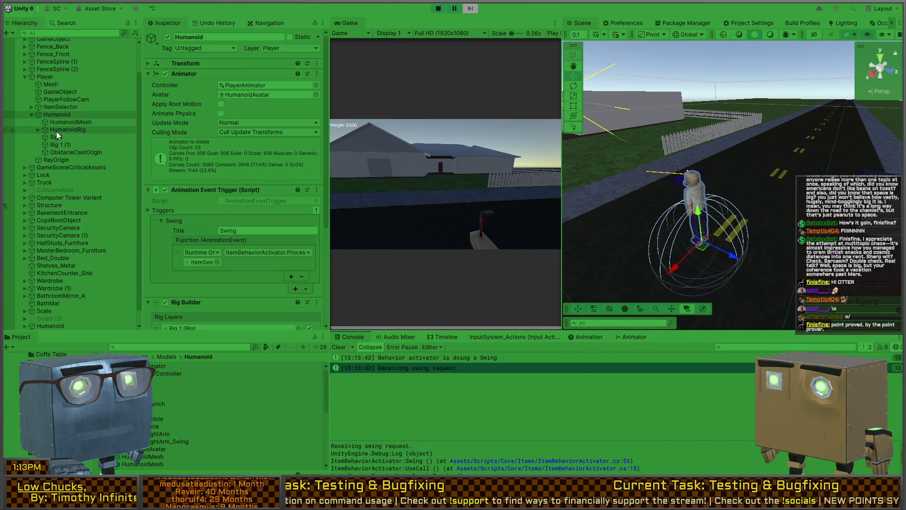
Show the Animator state graph and fire its Swing trigger during play
scroll(160, 233, "down", 5)
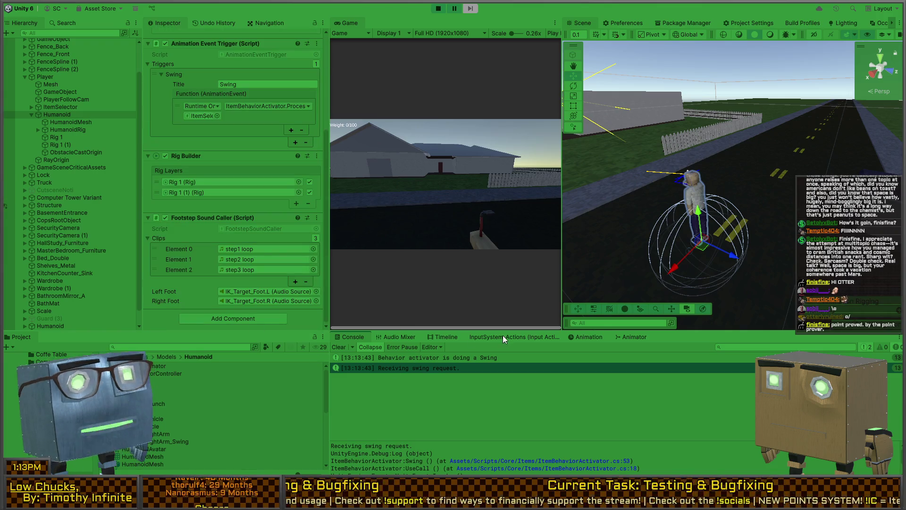
left_click(627, 338)
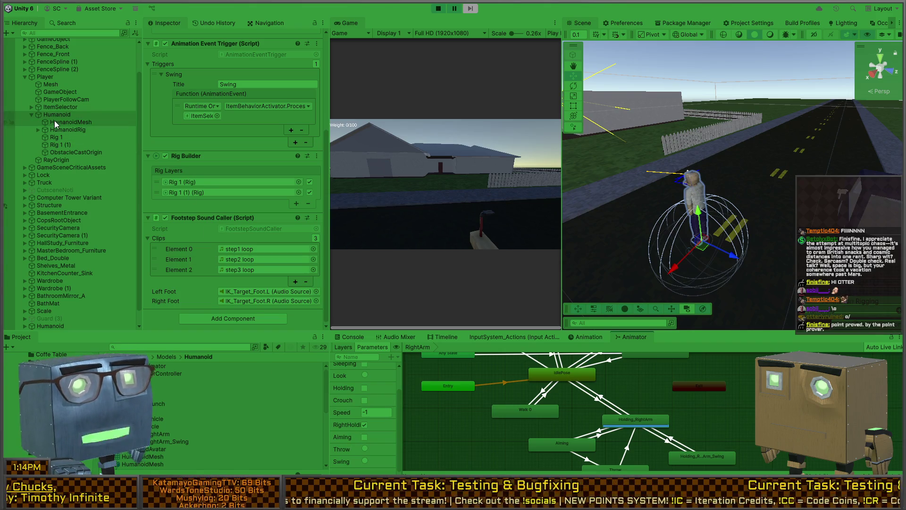
left_click(482, 245)
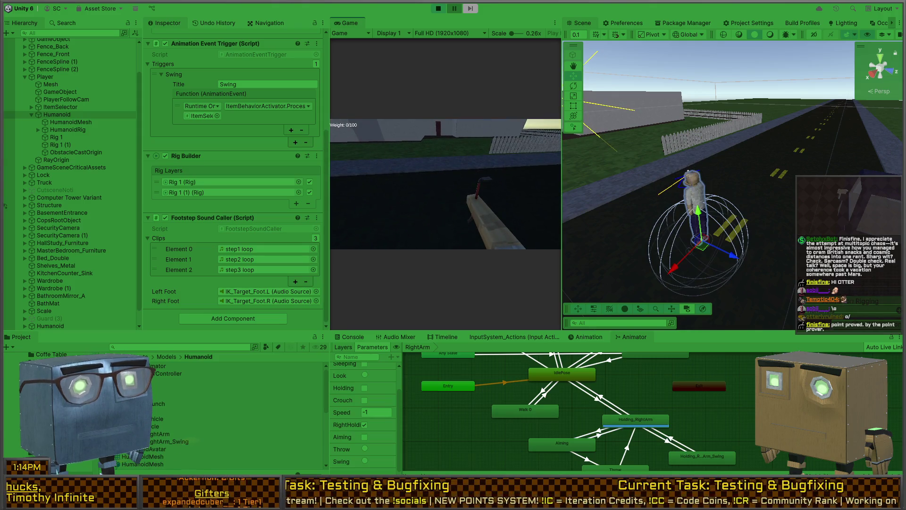
mouse_move(445, 184)
key("Escape")
left_click(364, 461)
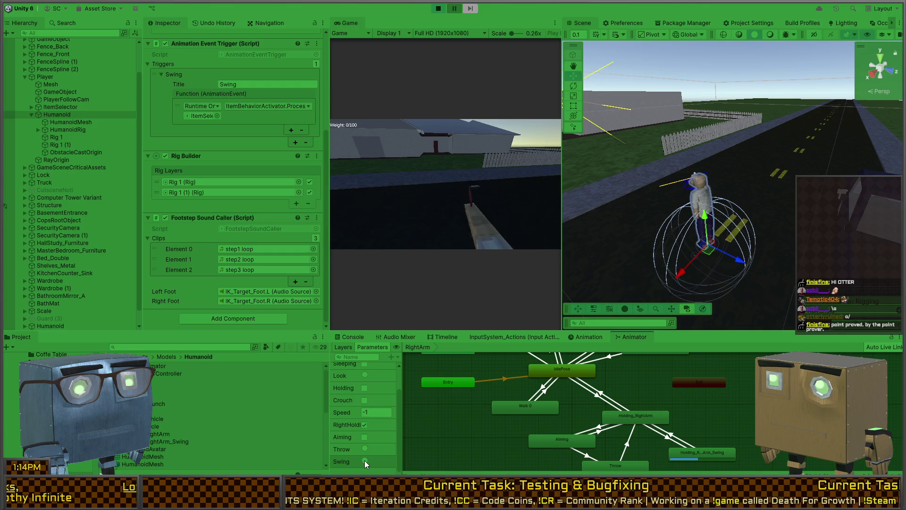
Walk the player forward along the road, then stop the play test
left_click(415, 197)
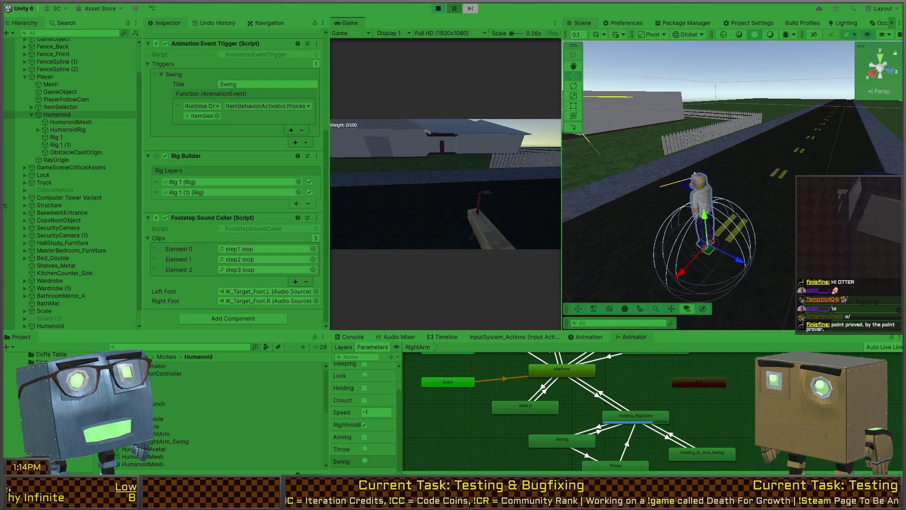
key("w")
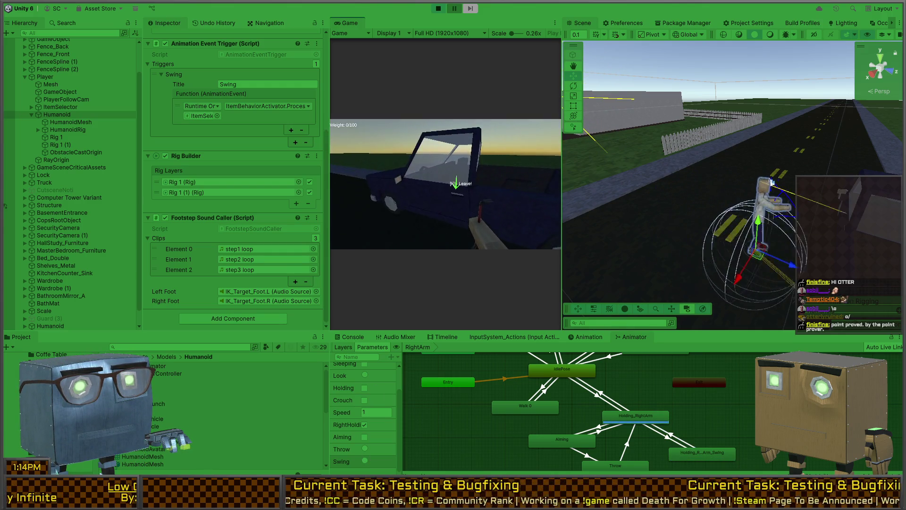
key("ctrl+p")
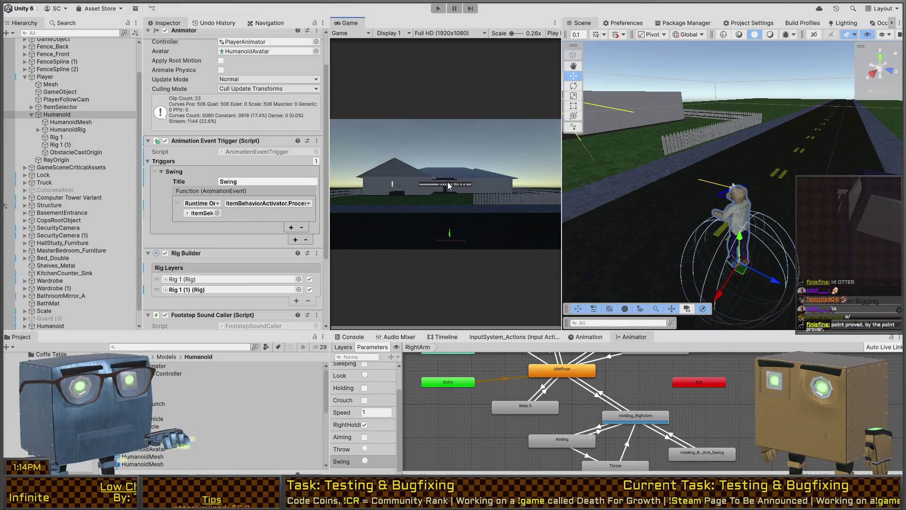
Review the Swing() and ProcessSwing methods in ItemBehaviorActivator.cs
key("alt+Tab")
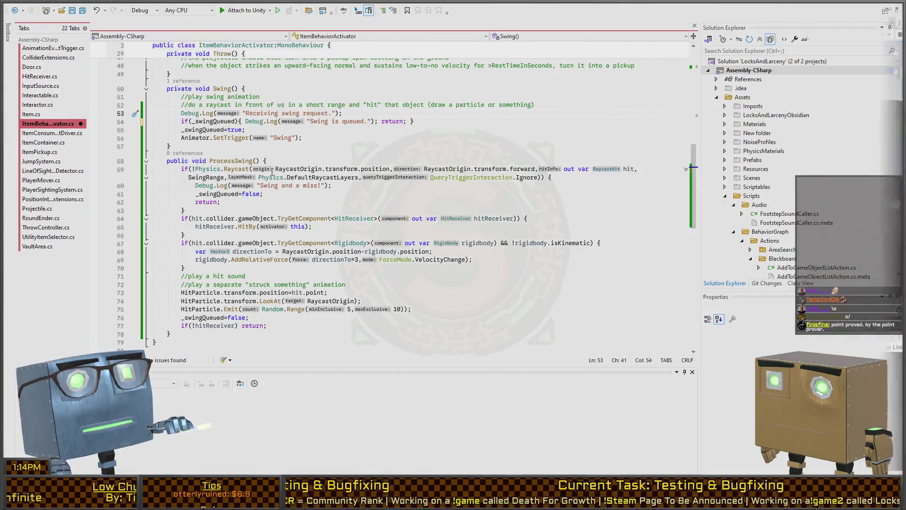
scroll(335, 223, "up", 5)
scroll(335, 222, "down", 3)
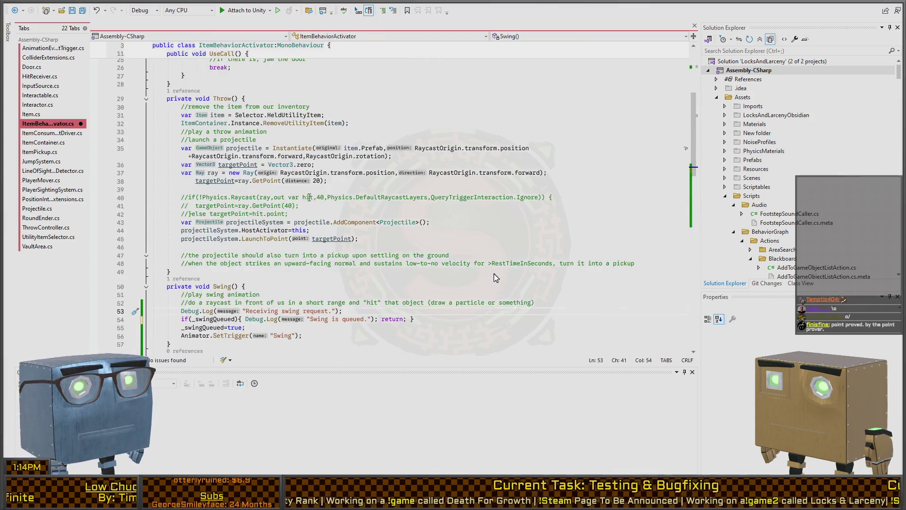
scroll(306, 203, "up", 7)
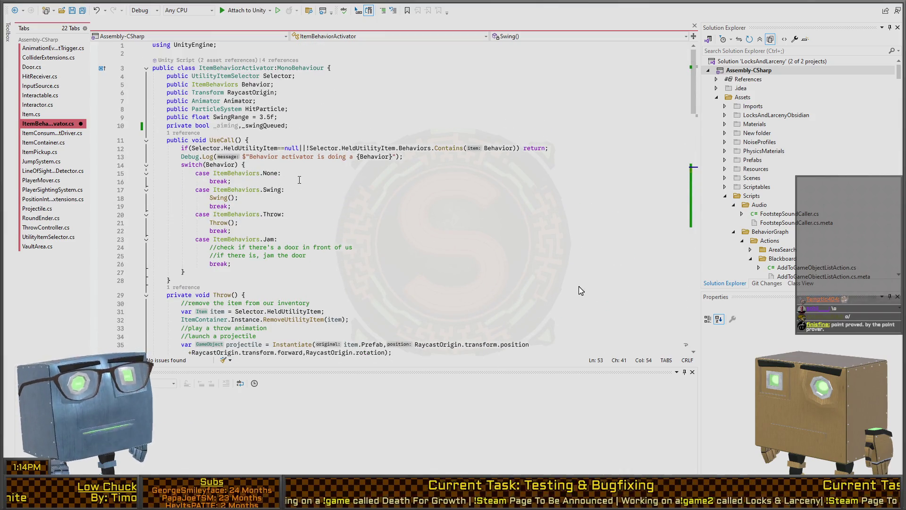
left_click(224, 197, "ctrl")
scroll(143, 188, "down", 2)
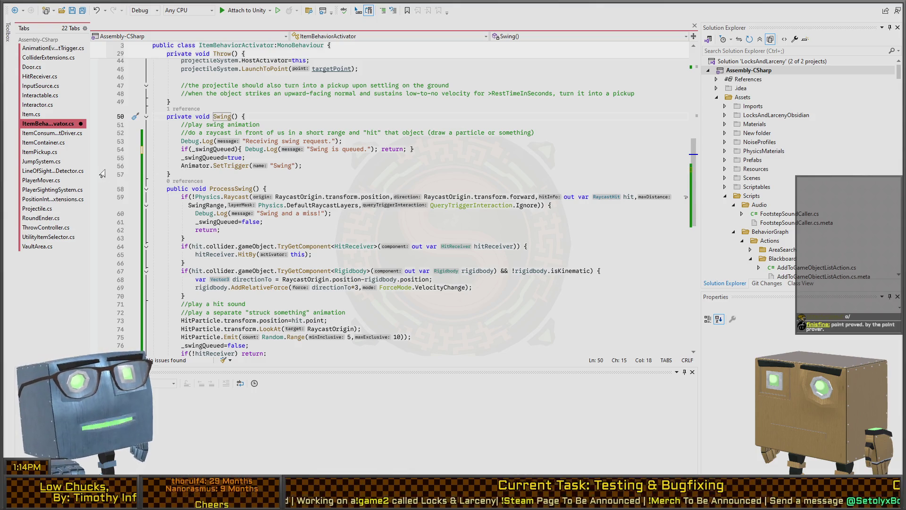
scroll(176, 177, "down", 2)
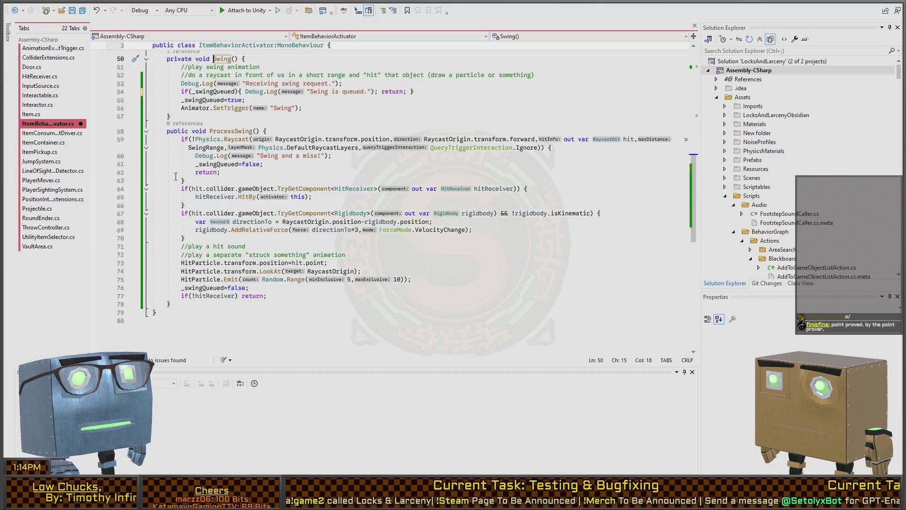
left_click(333, 126)
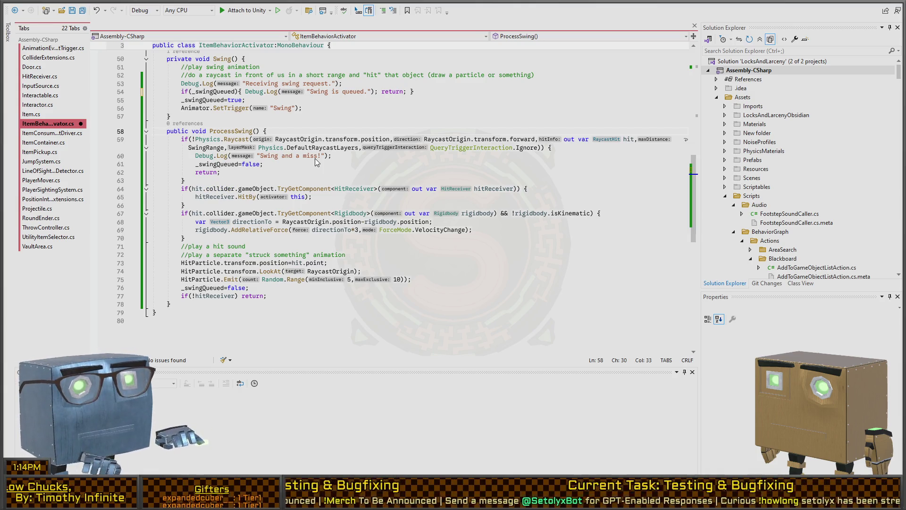
Remove JsonUtility.ToJson(data) from AnimationEventTrigger's log, leaving "This works!", and return to Unity
key("ctrl+Tab")
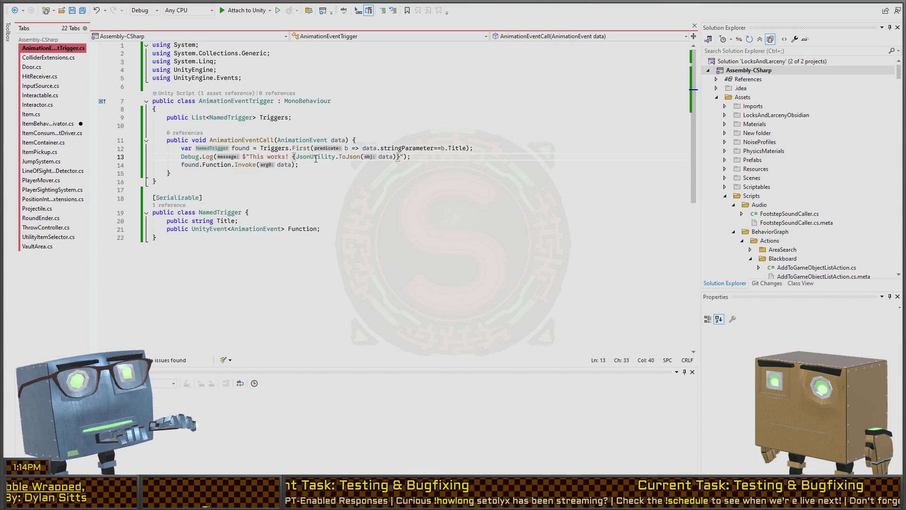
key("ctrl+shift+Right")
key("ctrl+shift+Right")
key("ctrl+shift+Right")
key("Delete")
key("BackSpace")
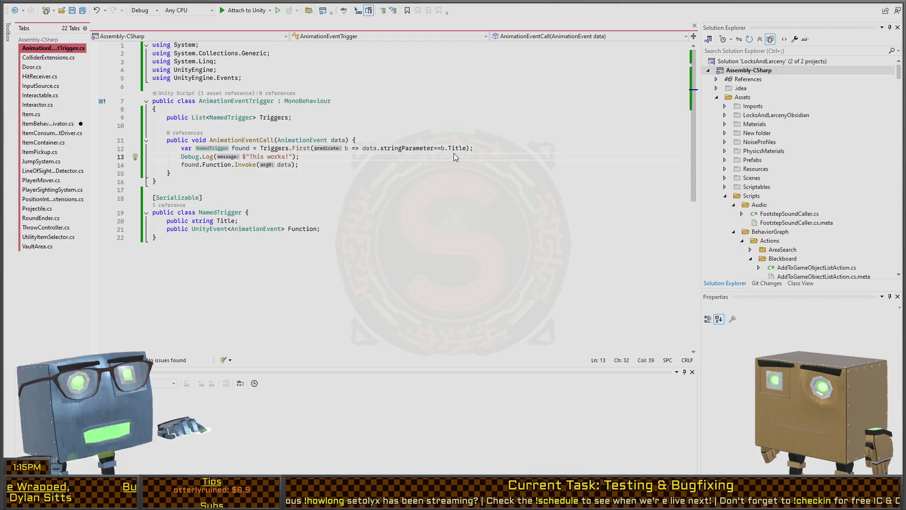
key("alt+Tab")
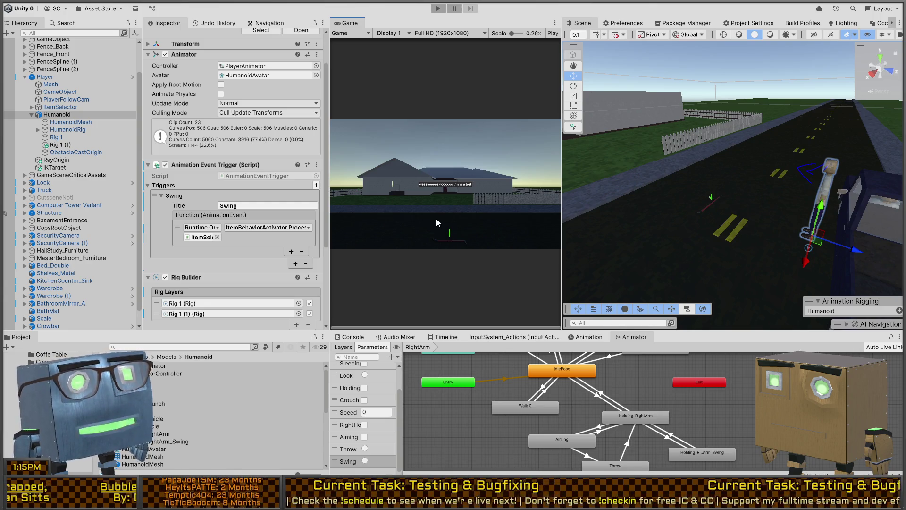
Start Play mode in a maximized Game view and pick up the crowbar
left_click(421, 191)
key("ctrl+p")
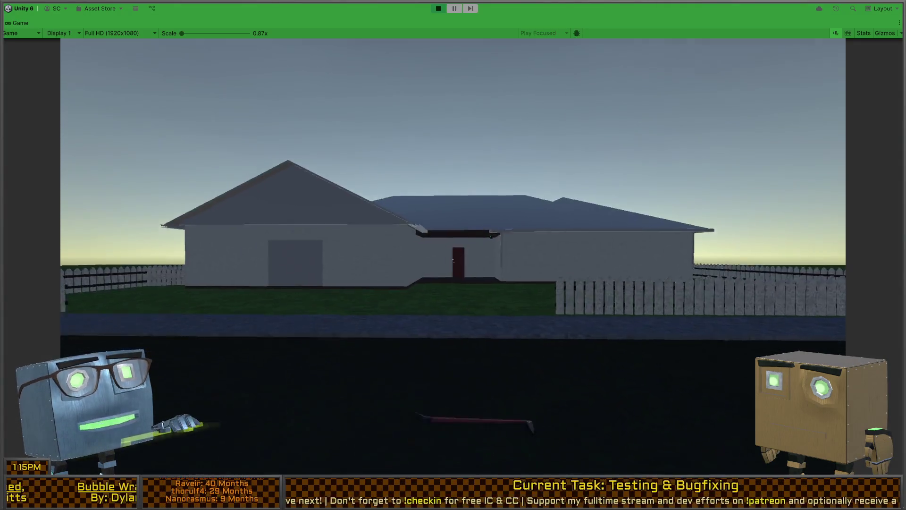
key("f")
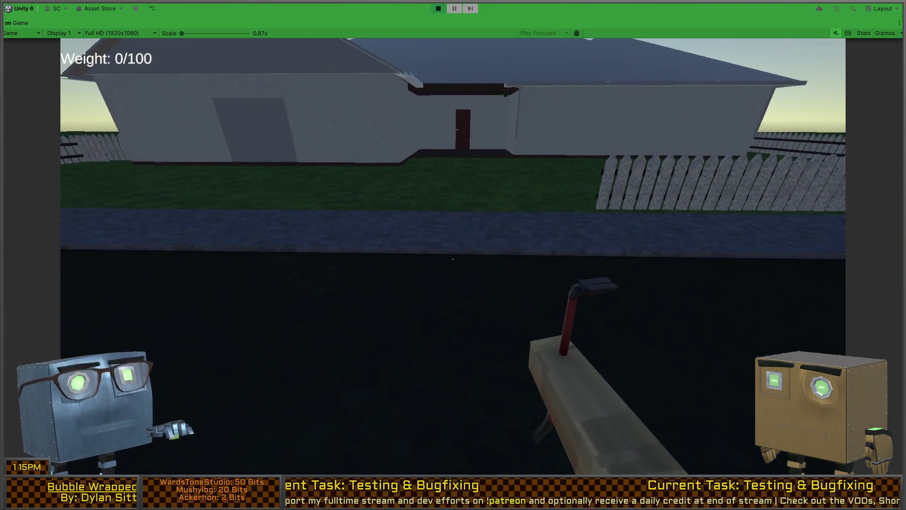
Restore the editor layout and check the swing request, 'This works!' and 'Swing and a miss!' Console entries
key("shift+space")
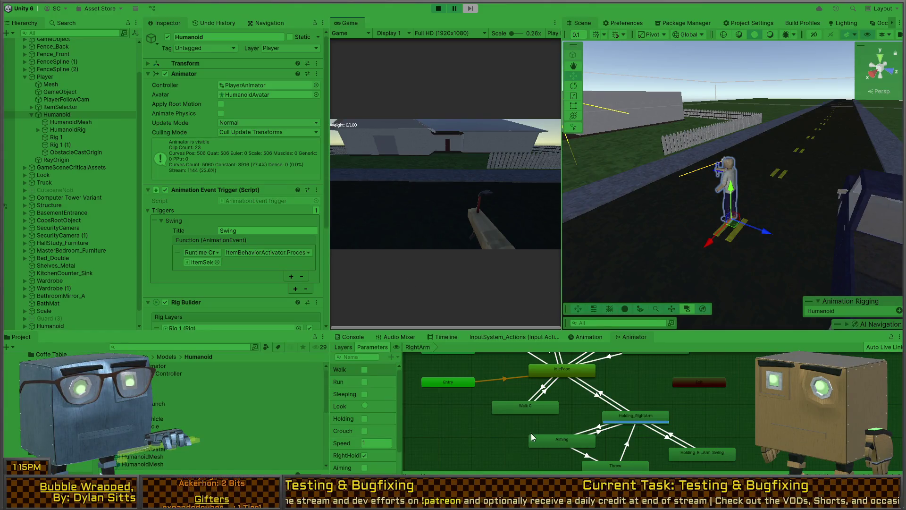
left_click(355, 338)
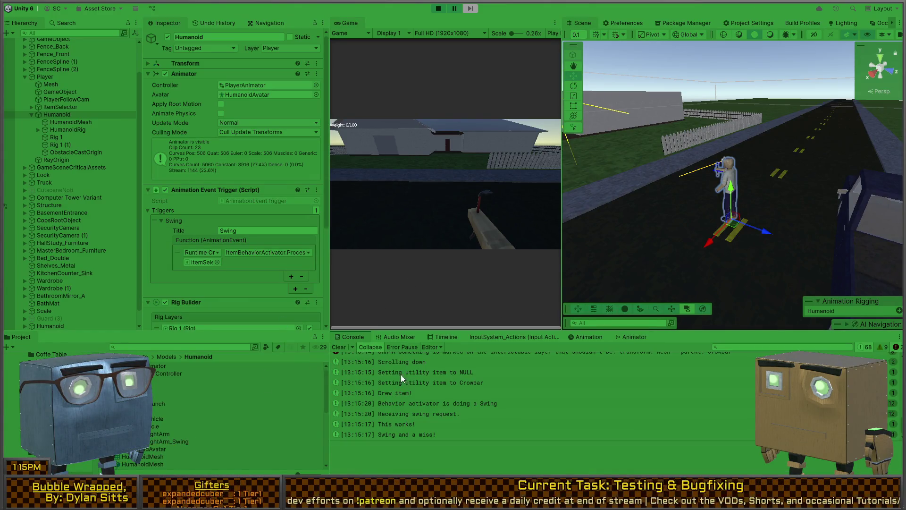
left_click(436, 404)
left_click(446, 416)
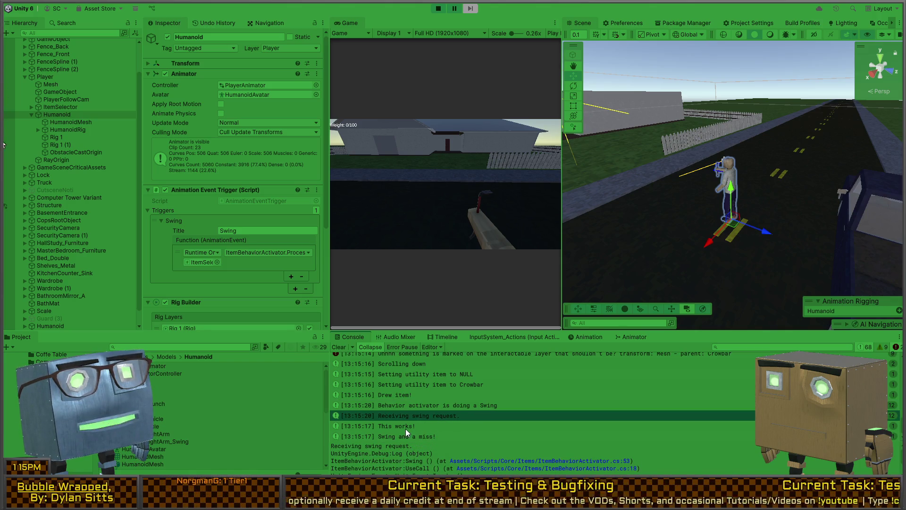
left_click(426, 426)
double_click(421, 438)
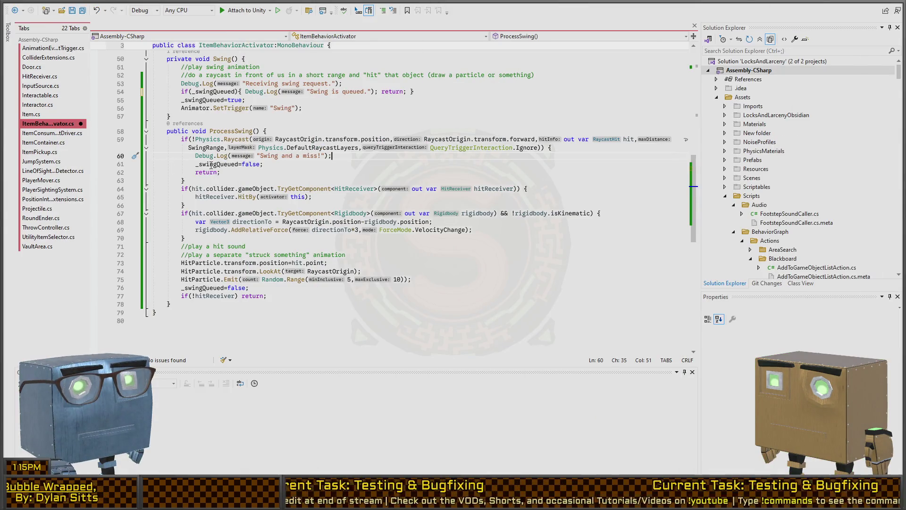
Add Debug.Log("Trigger should be set"); right after the SetTrigger call in Swing()
left_click(210, 164)
scroll(180, 192, "up", 2)
scroll(179, 192, "up", 2)
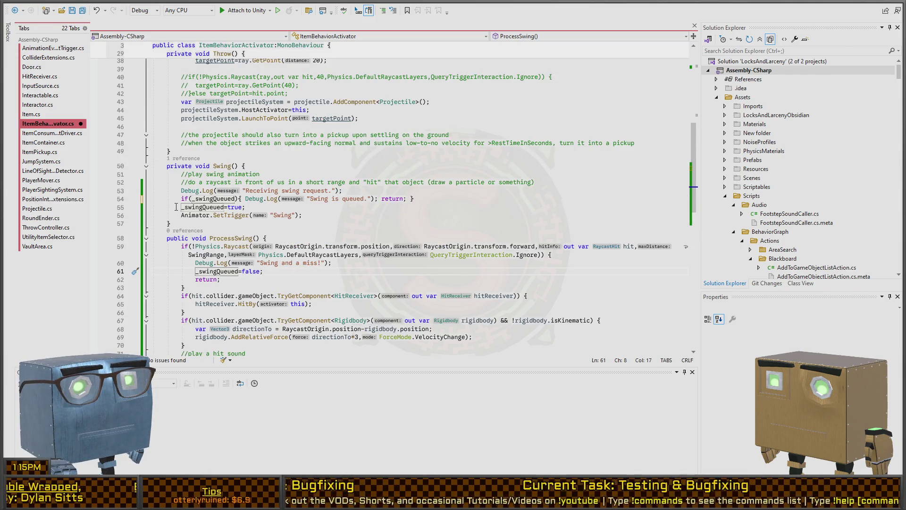
left_click(321, 199)
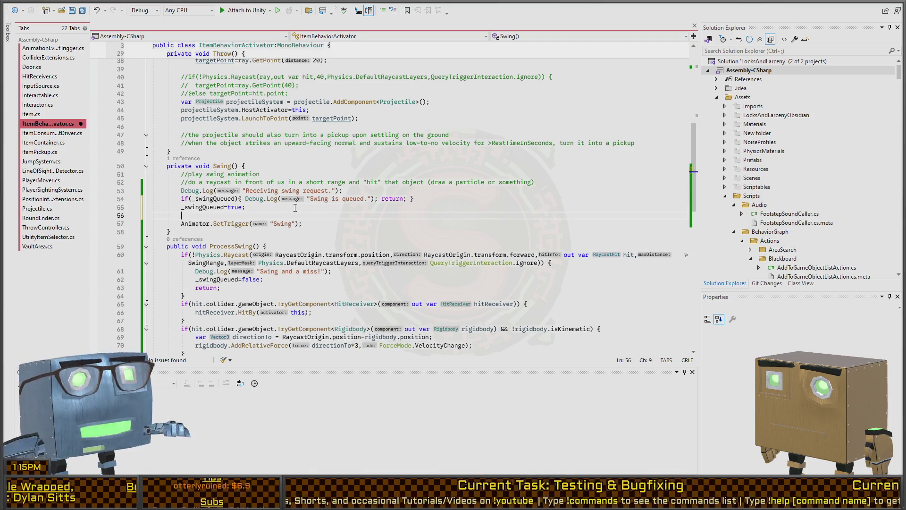
key("Return")
key("Down")
key("End")
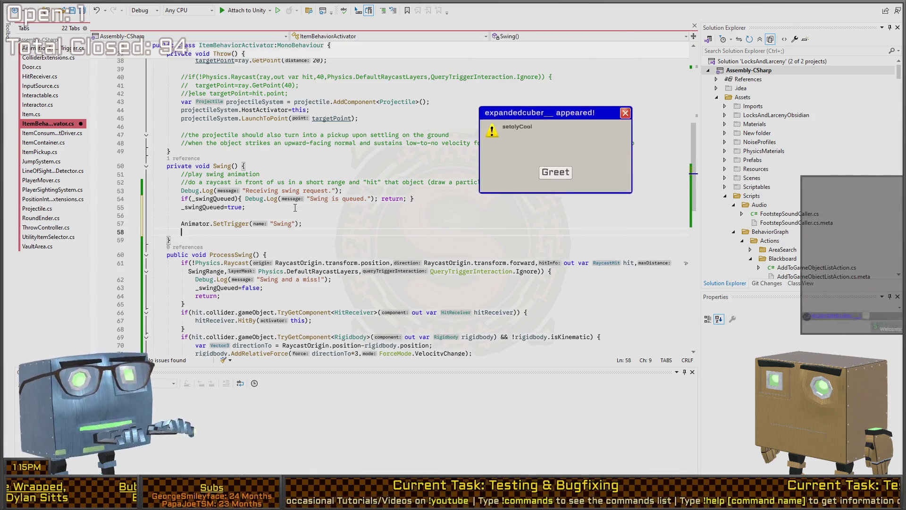
key("Return")
type("Debug.Lo")
type("g(\"Trigger should ")
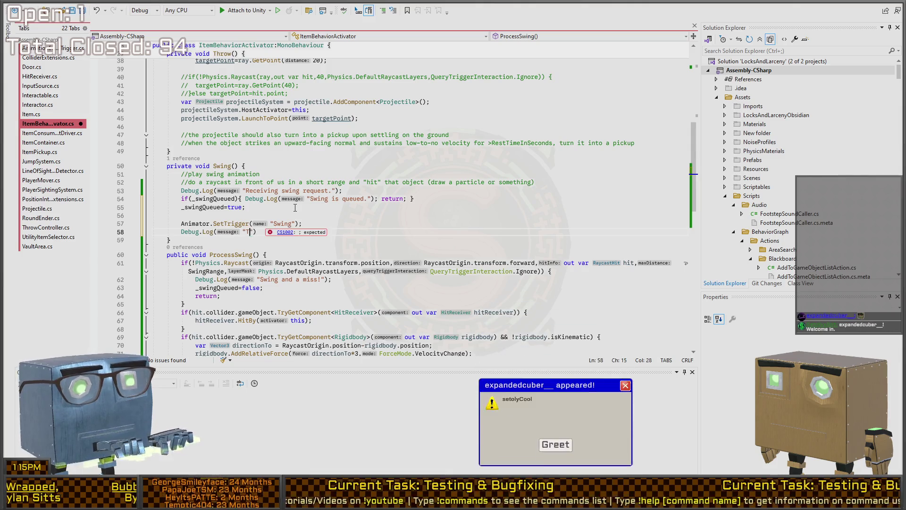
type("be set")
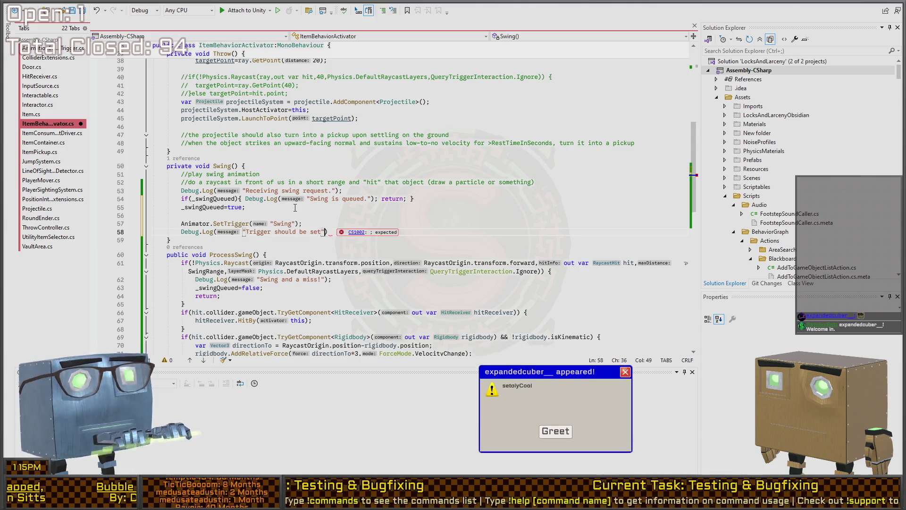
type("\");")
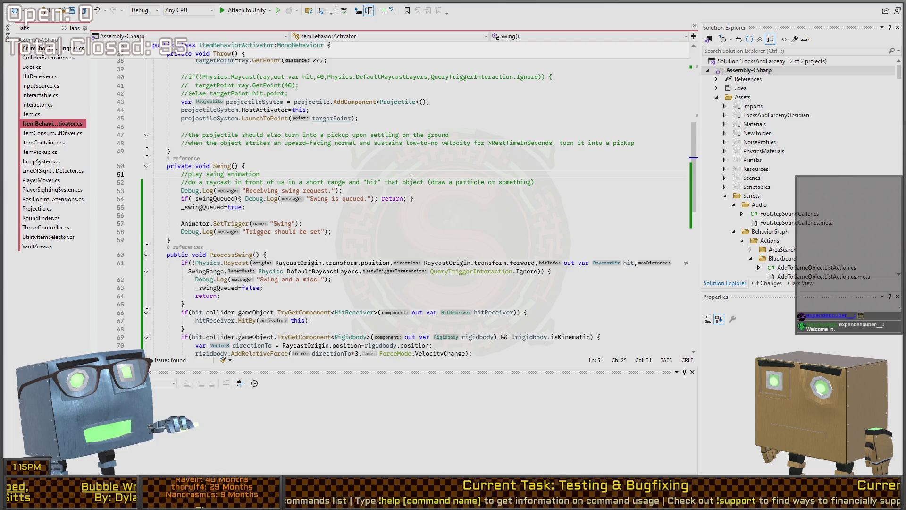
key("alt+Tab")
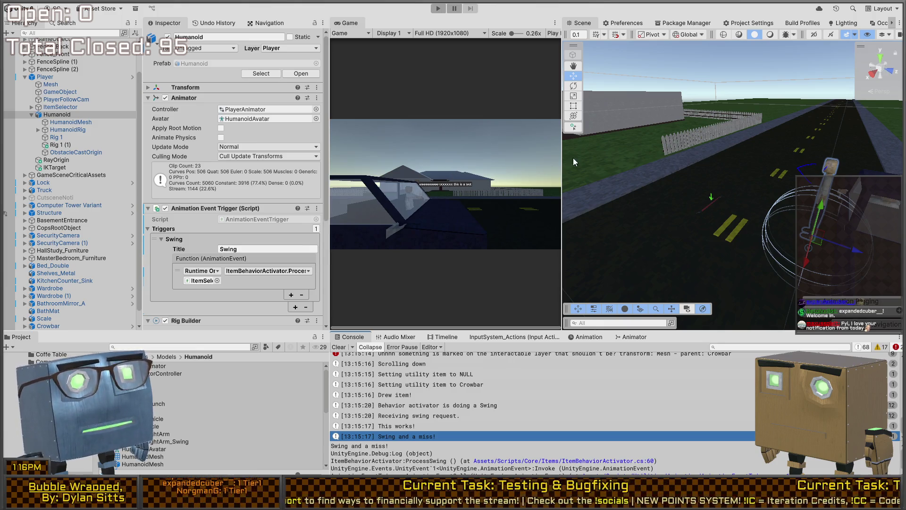
Play-test walking to and picking up the crowbar, then check the 'Swing is queued.' Console entry
key("shift+space")
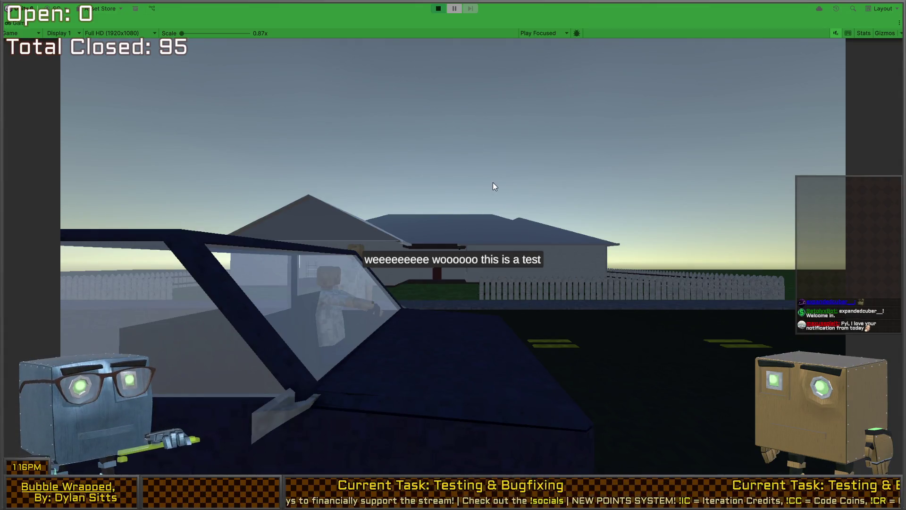
key("w")
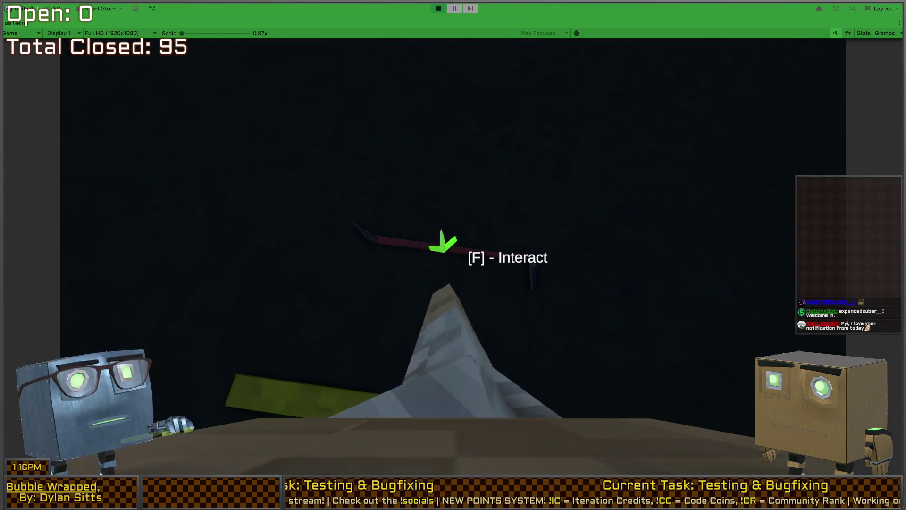
key("f")
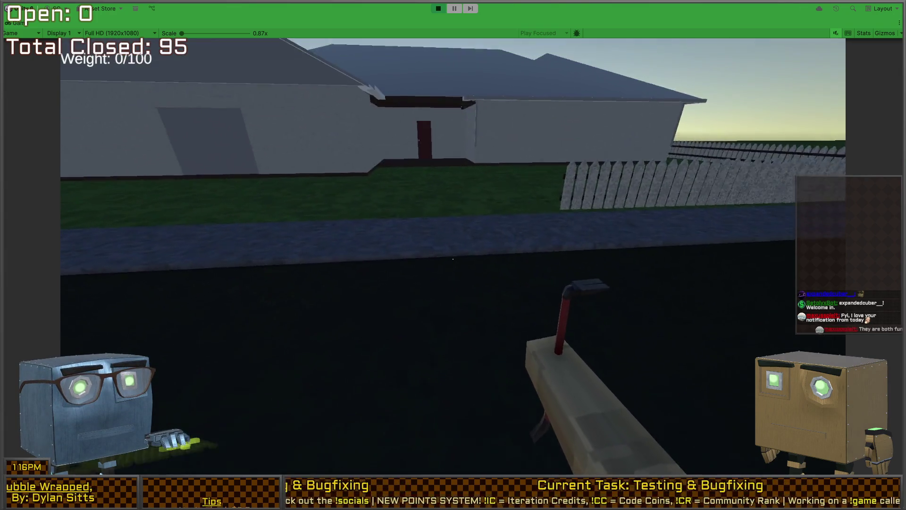
key("w")
key("w")
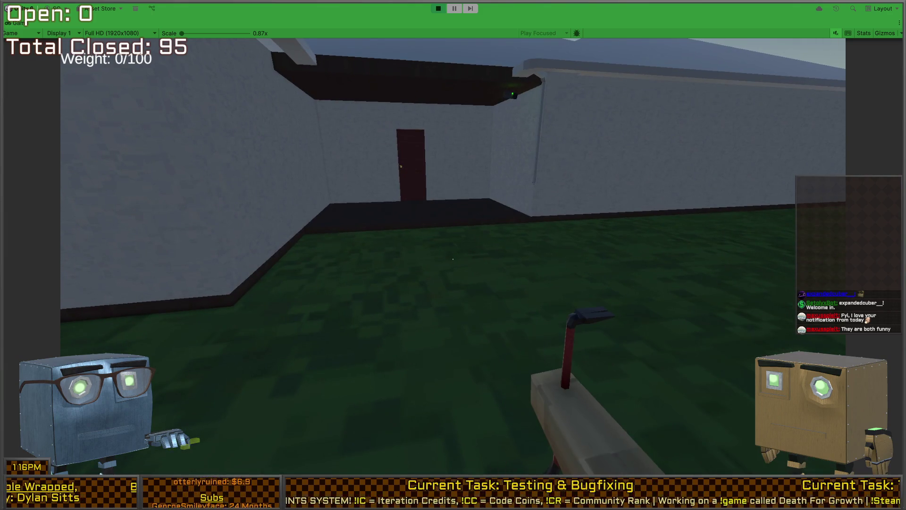
mouse_move(454, 258)
key("w")
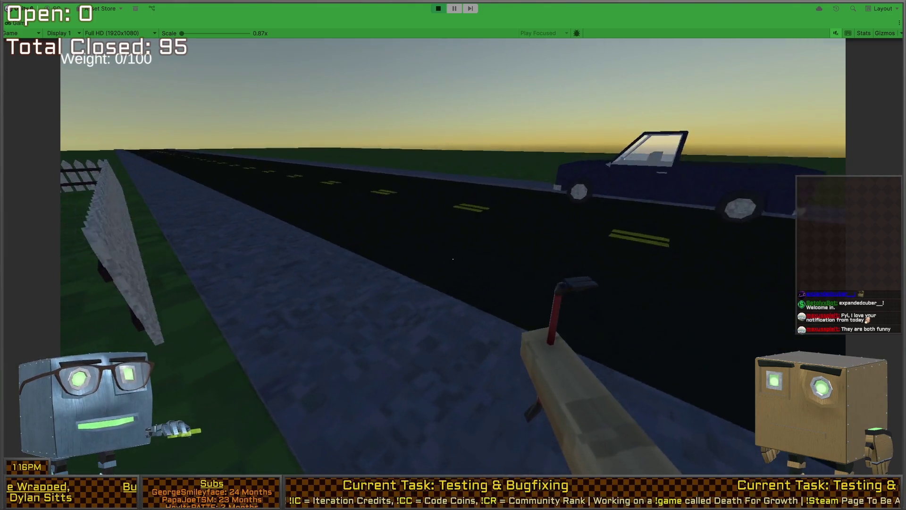
key("shift+space")
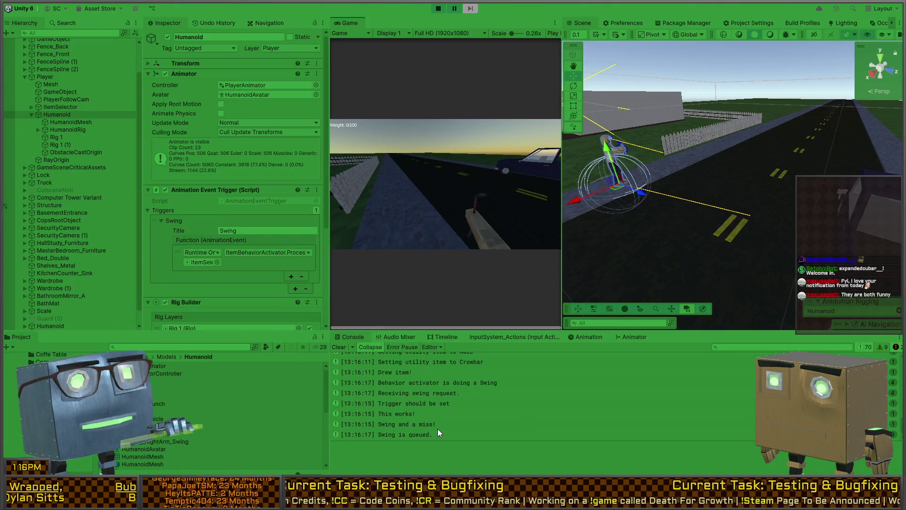
left_click(421, 433)
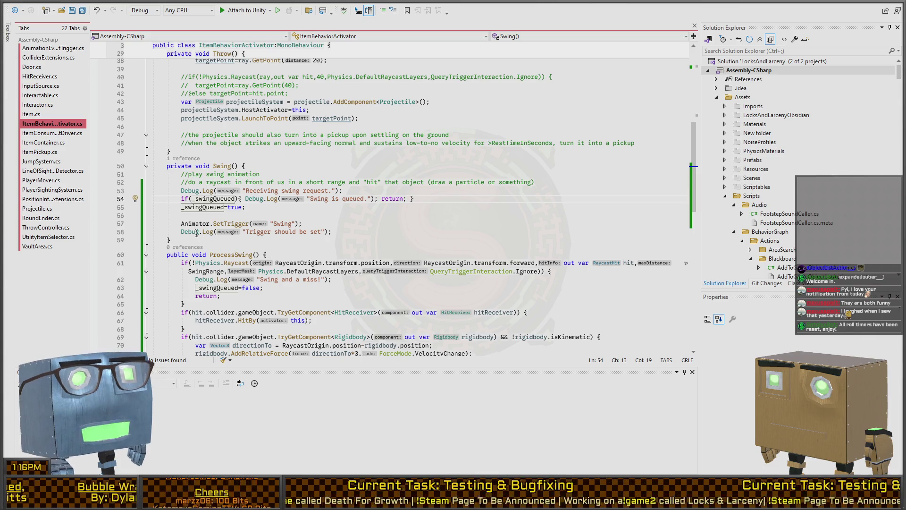
Read through the Swing, ProcessSwing and UseCall queue logic in ItemBehaviorActivator.cs, then return to Unity
scroll(183, 179, "down", 2)
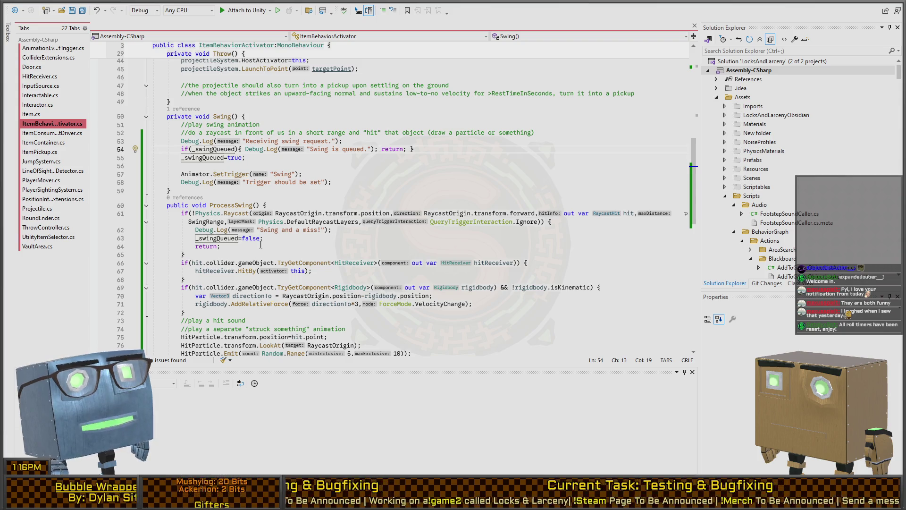
scroll(173, 219, "down", 2)
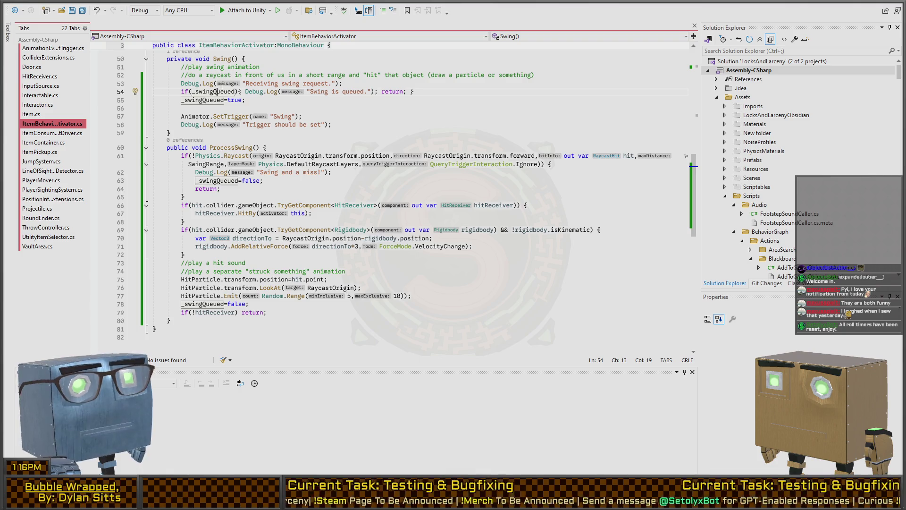
scroll(198, 138, "up", 4)
key("ctrl+minus")
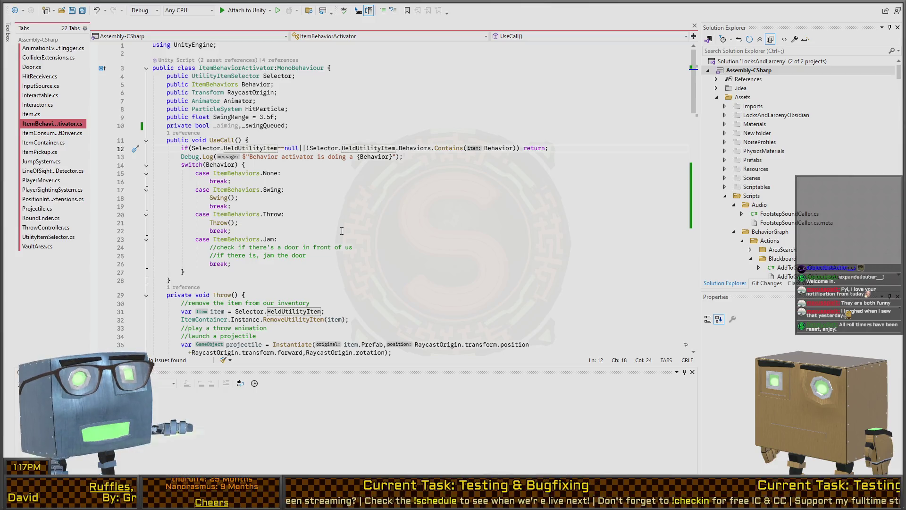
key("alt+Tab")
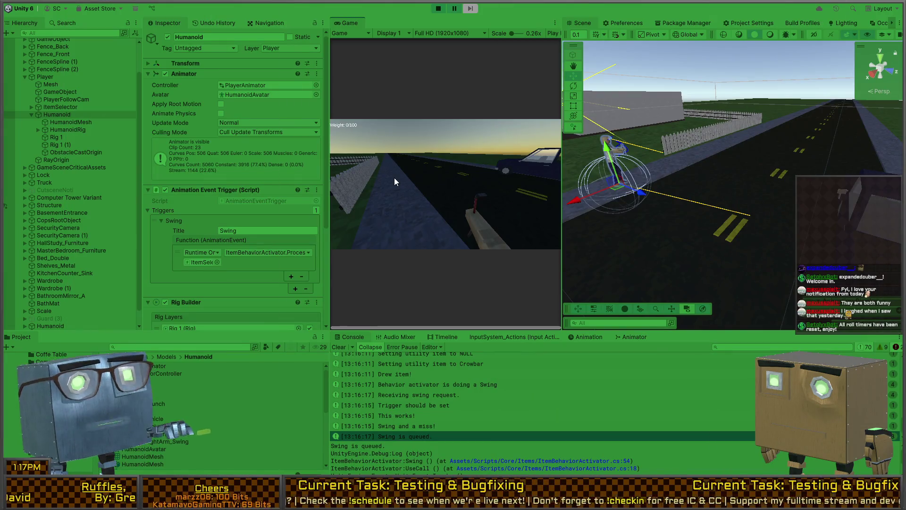
Resume the game, skip the opening cutscene and pick up the Crowbar
left_click(393, 177)
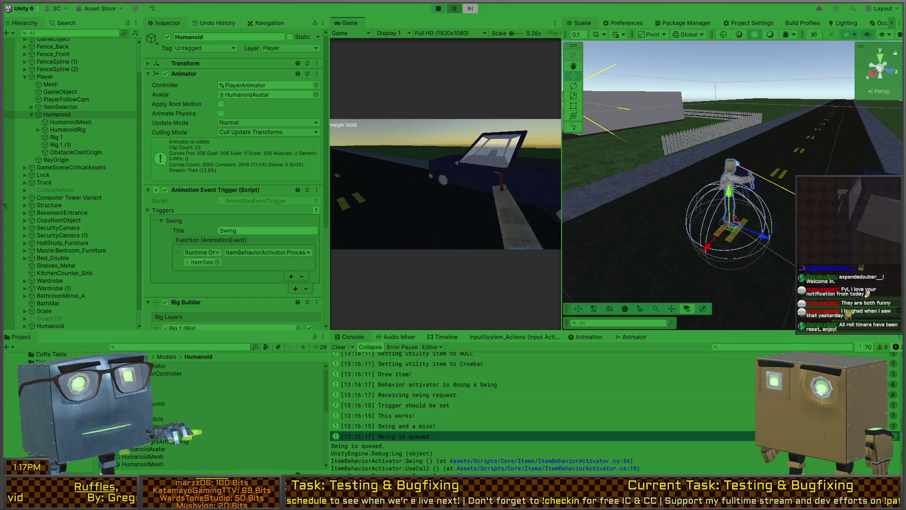
left_click(446, 184)
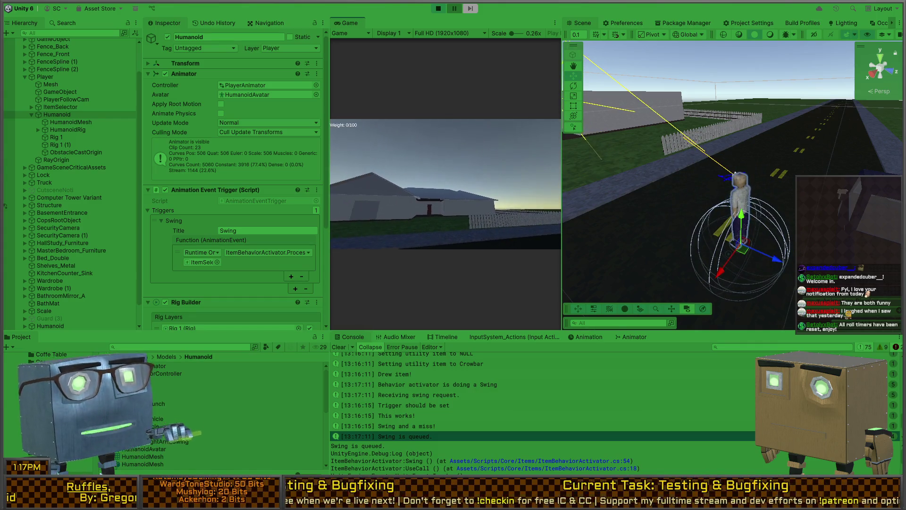
key("Escape")
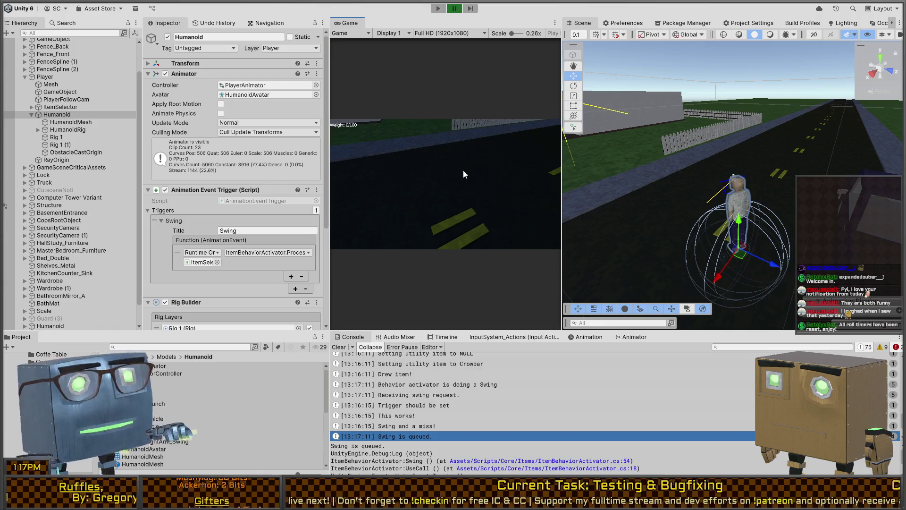
key("ctrl+shift+p")
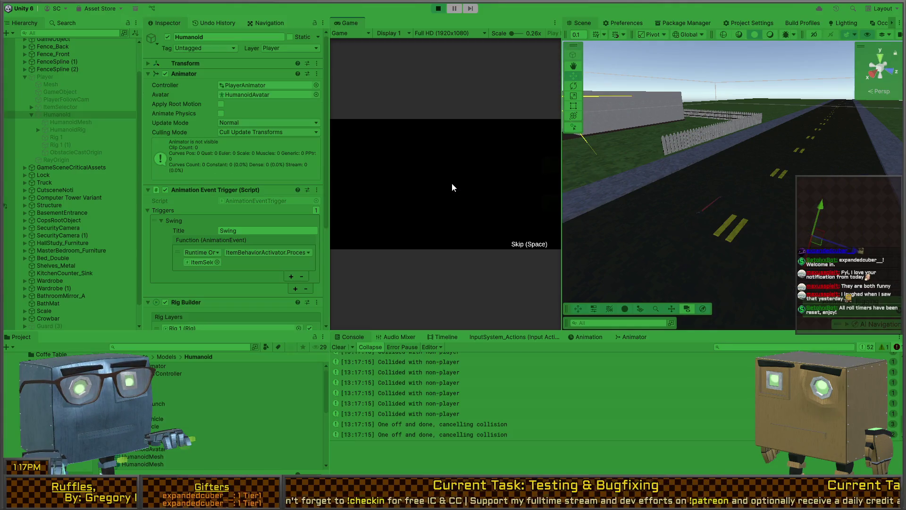
key("space")
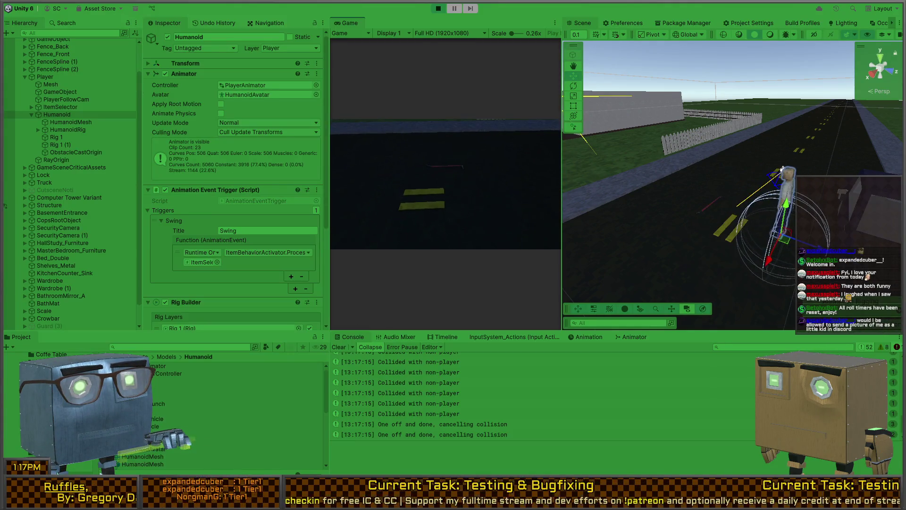
key("w")
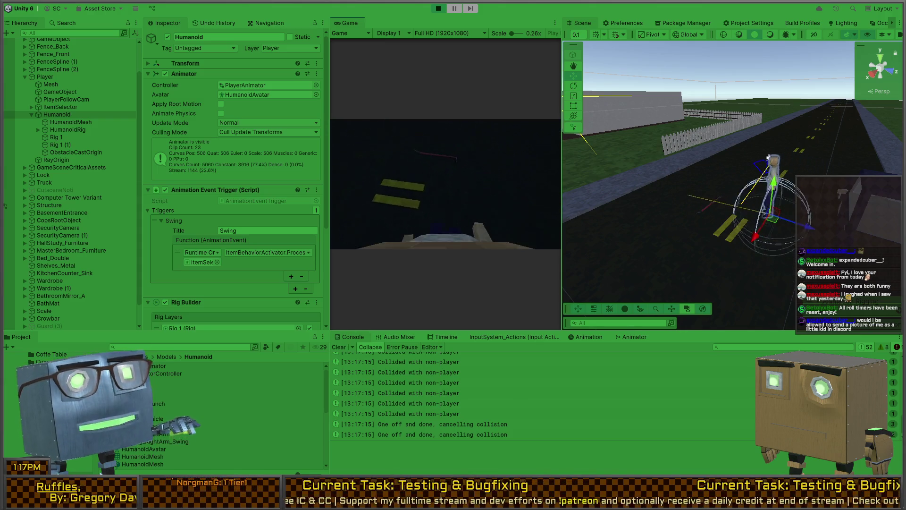
key("e")
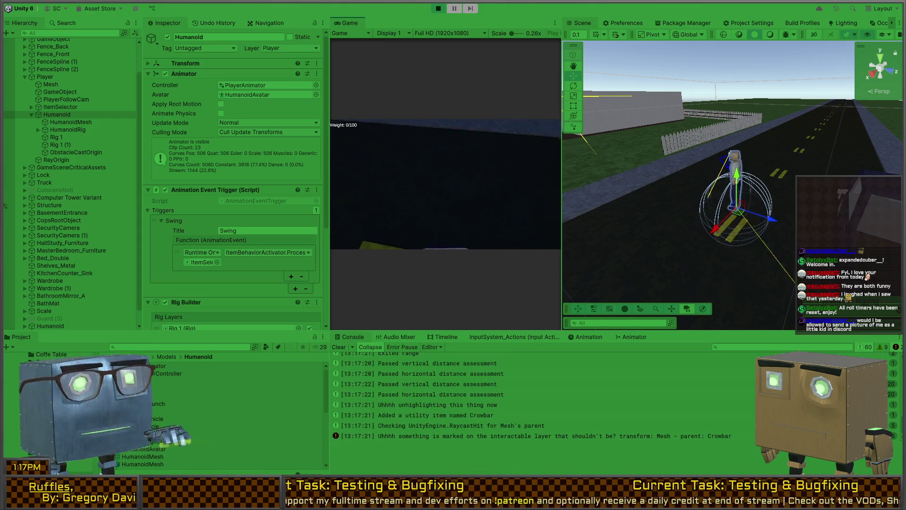
Swing the crowbar several times, including mid-swing, while walking up the road
scroll(446, 144, "down", 1)
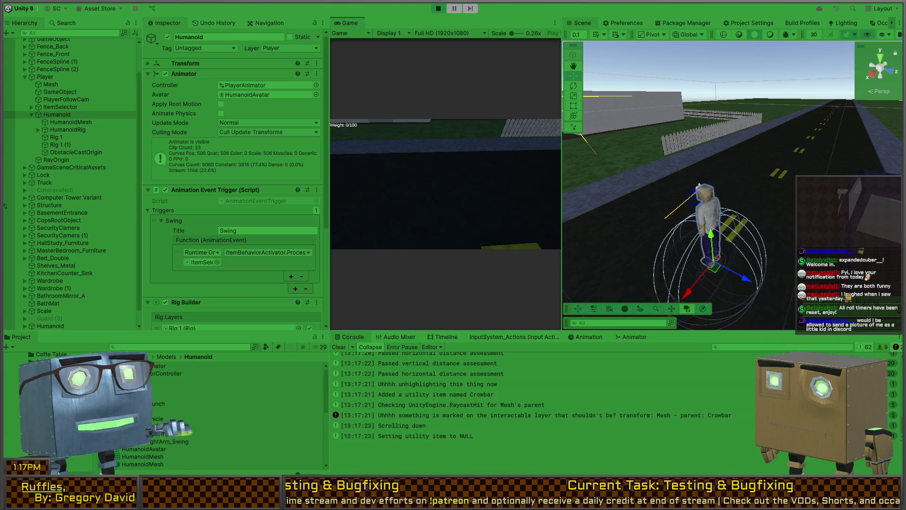
scroll(445, 184, "down", 1)
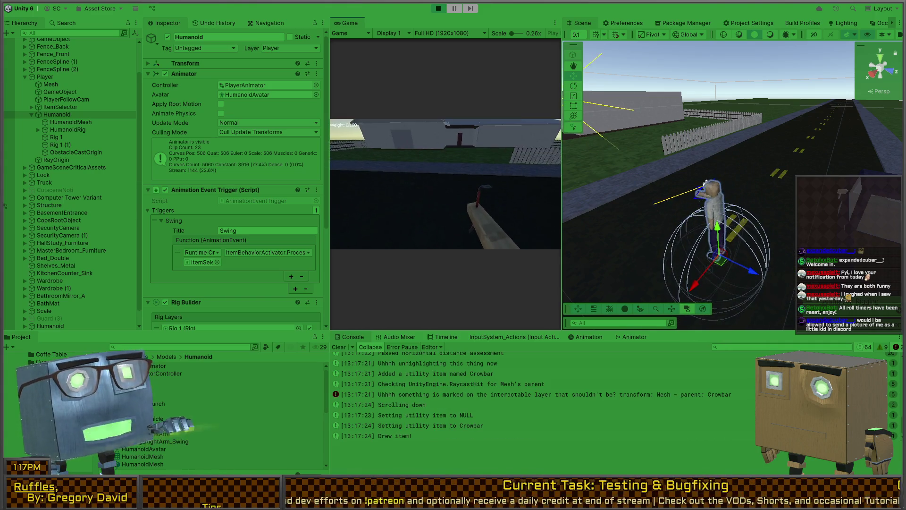
left_click(445, 184)
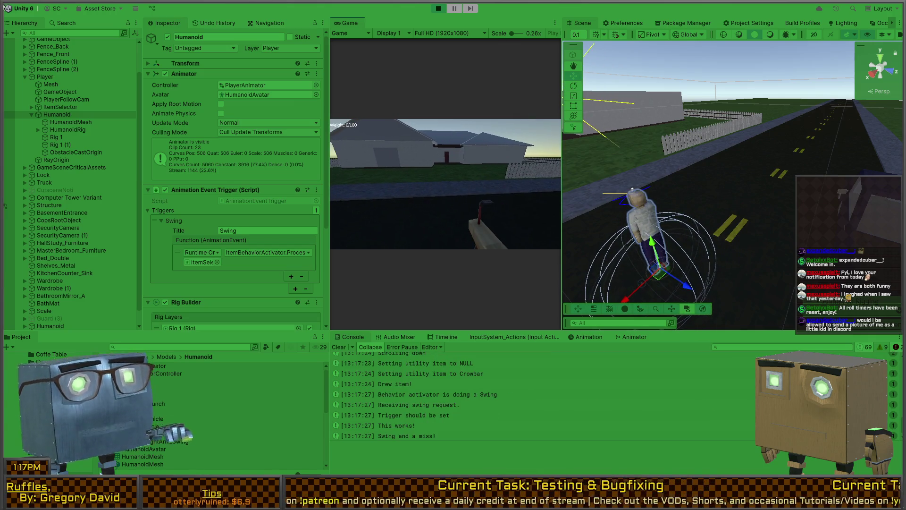
left_click(446, 184)
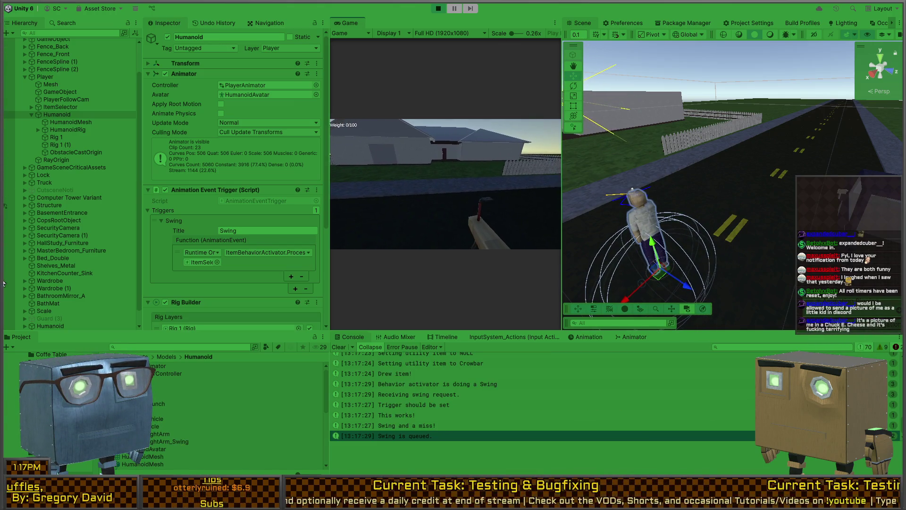
key("w")
key("w")
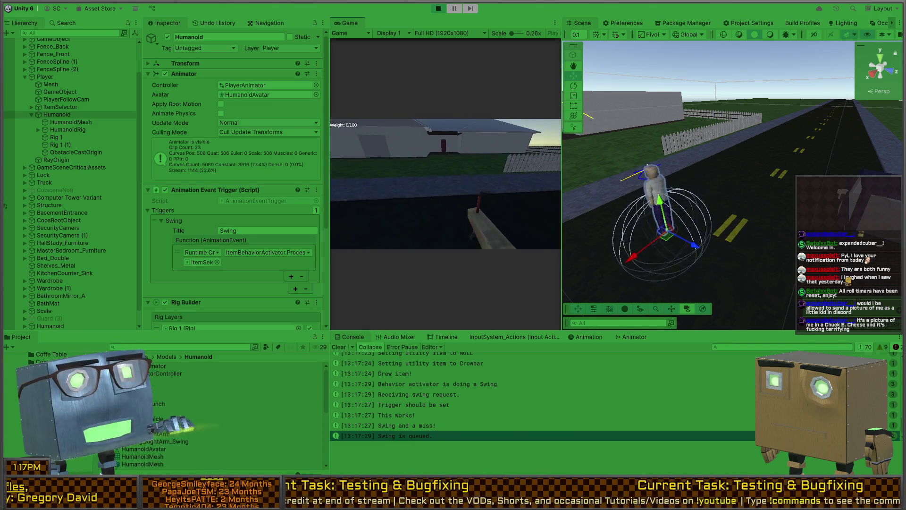
key("w")
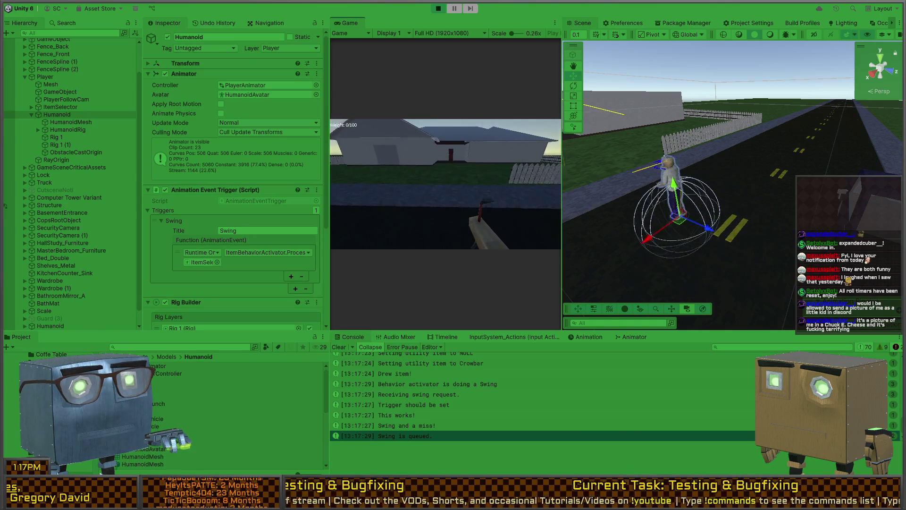
left_click(446, 184)
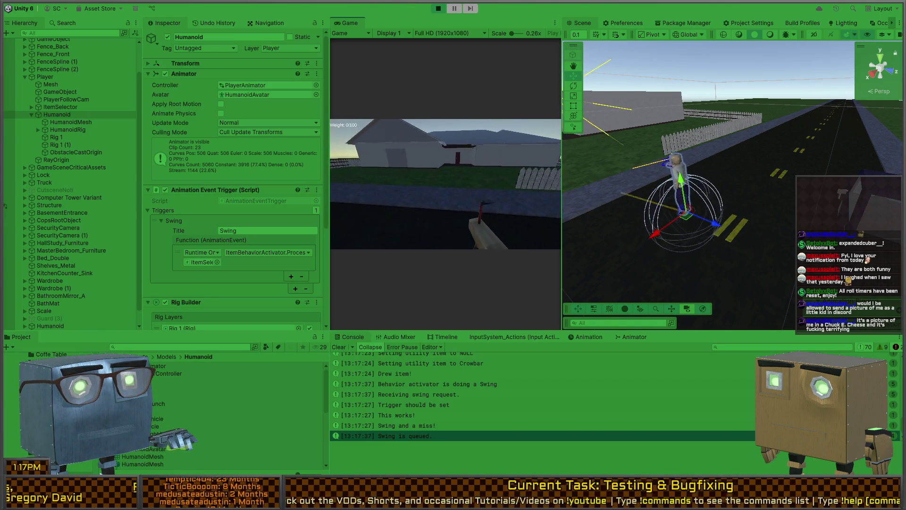
key("w")
key("w")
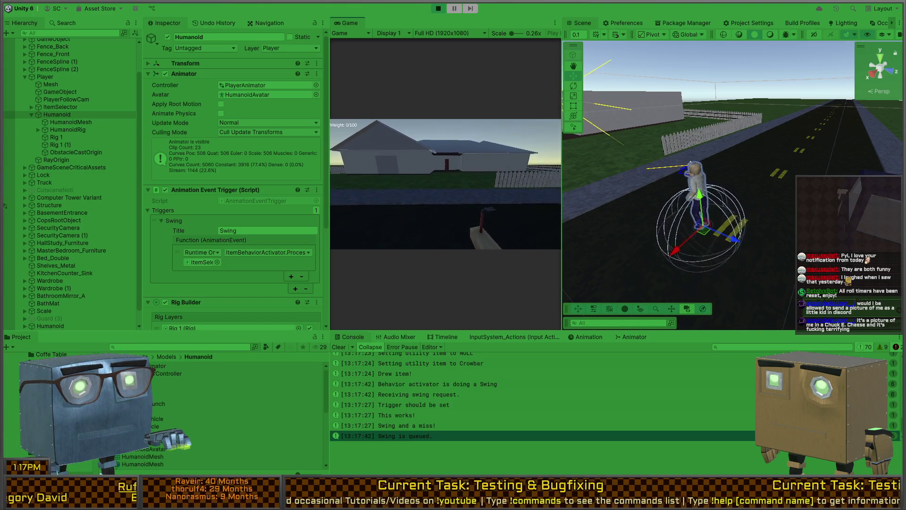
left_click(446, 184)
Clear the Console, throw the crowbar and stop Play mode
left_click(339, 347)
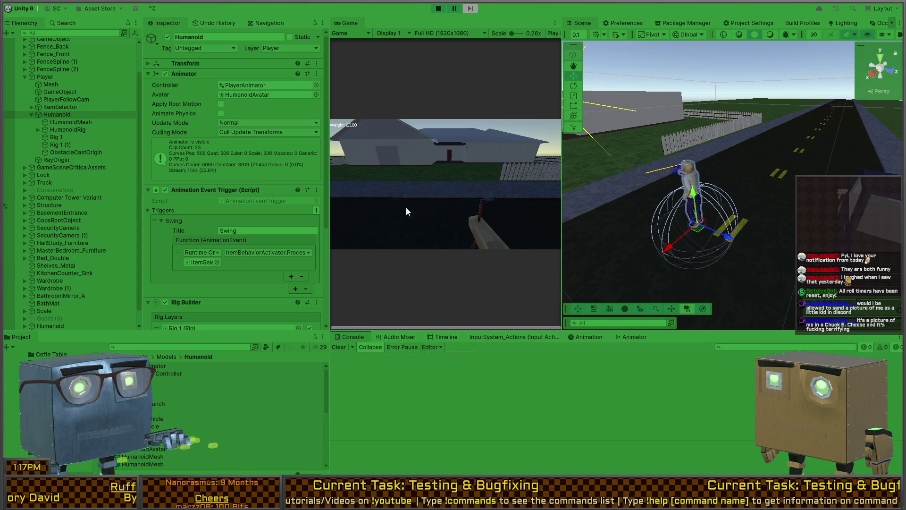
left_click(434, 172)
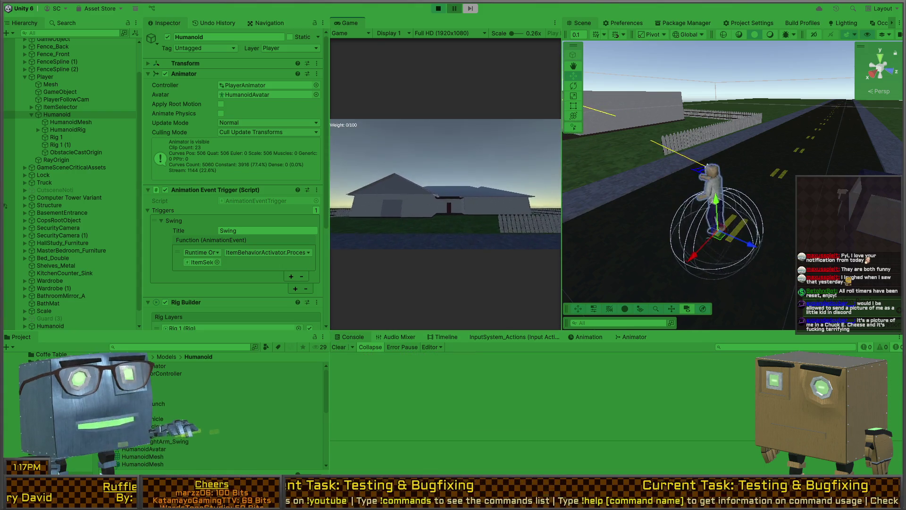
left_click(446, 184)
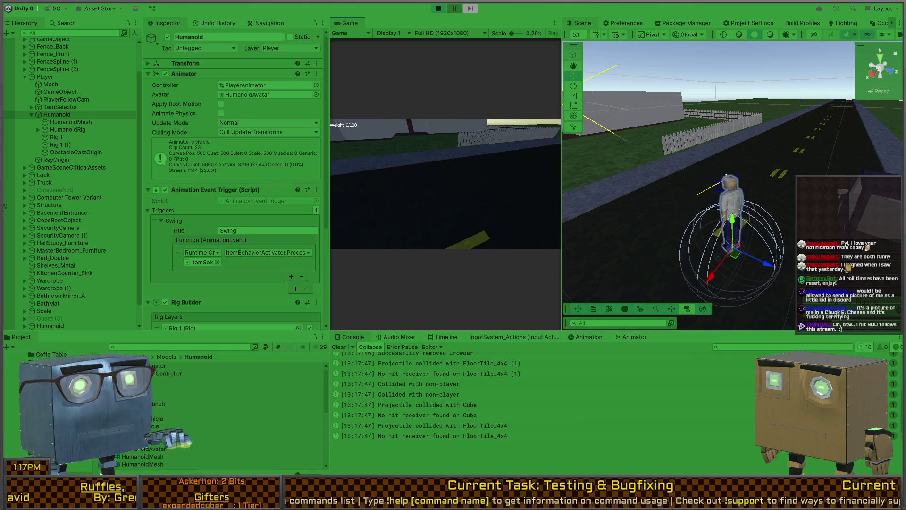
key("ctrl+p")
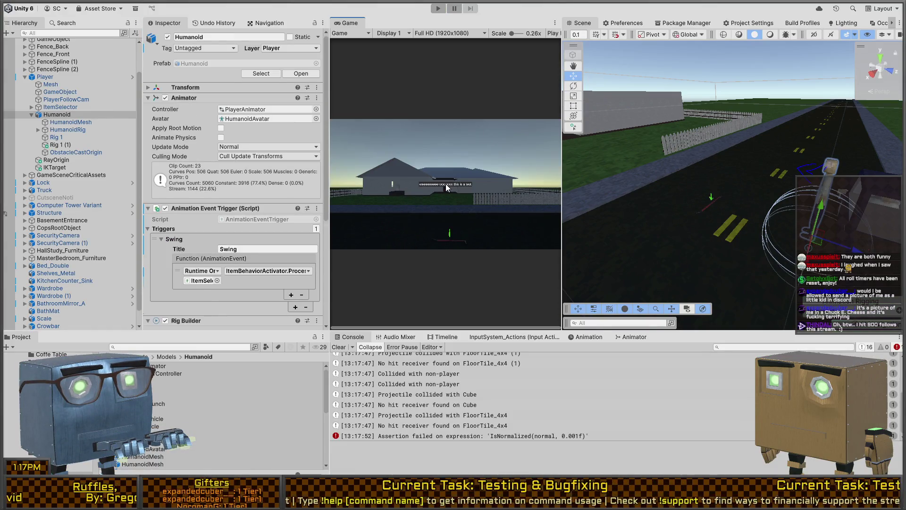
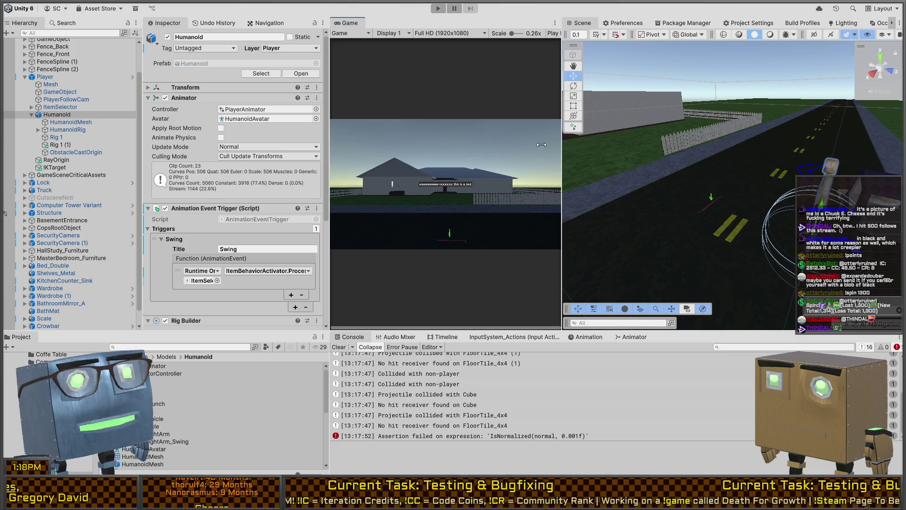
Review the earlier 'Should clean up' and 'Detected removal of Crowbar' console entries
left_click_drag(732, 209, 779, 225)
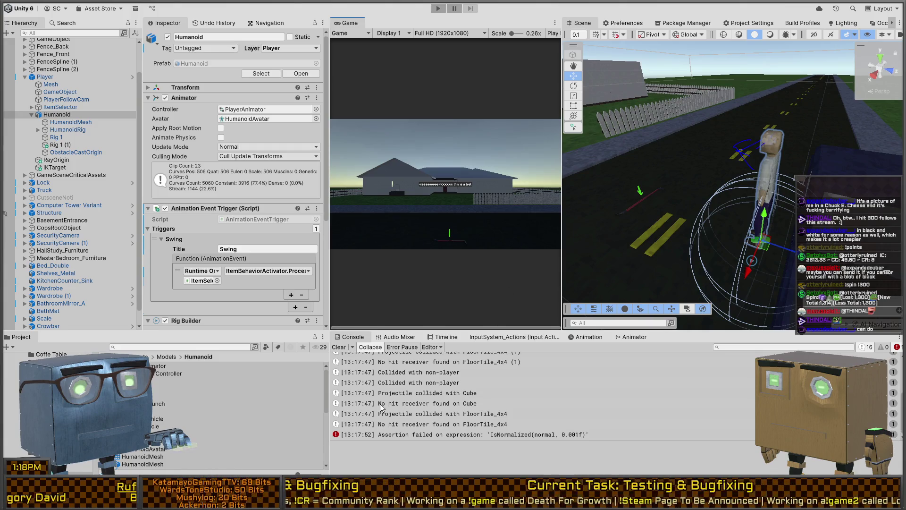
scroll(411, 413, "up", 4)
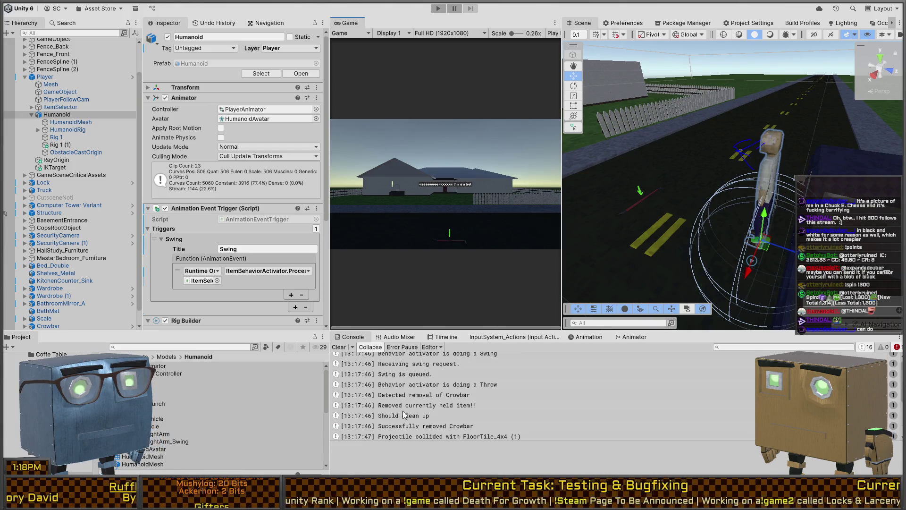
left_click(404, 415)
left_click(426, 399)
scroll(418, 419, "down", 2)
scroll(418, 419, "down", 3)
scroll(405, 415, "up", 3)
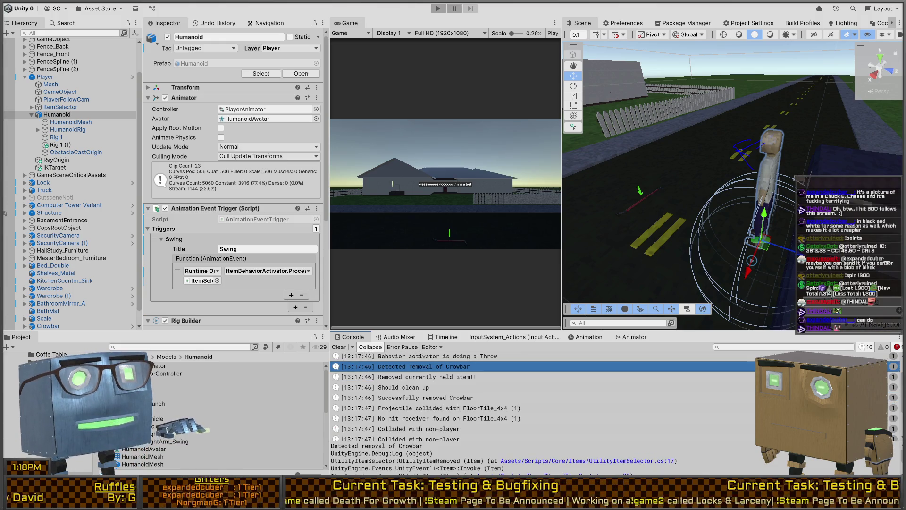
Start a play-test, walk the player across the scene and clear the Console
key("ctrl+p")
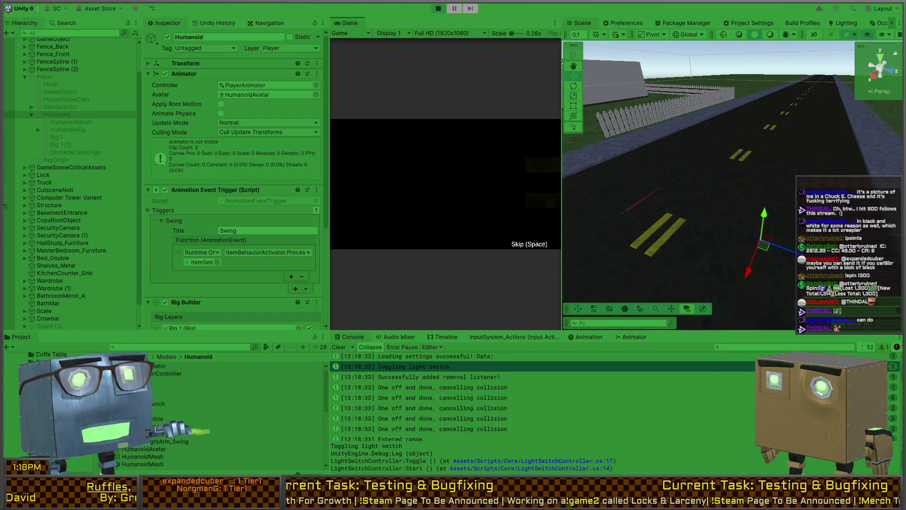
key("w")
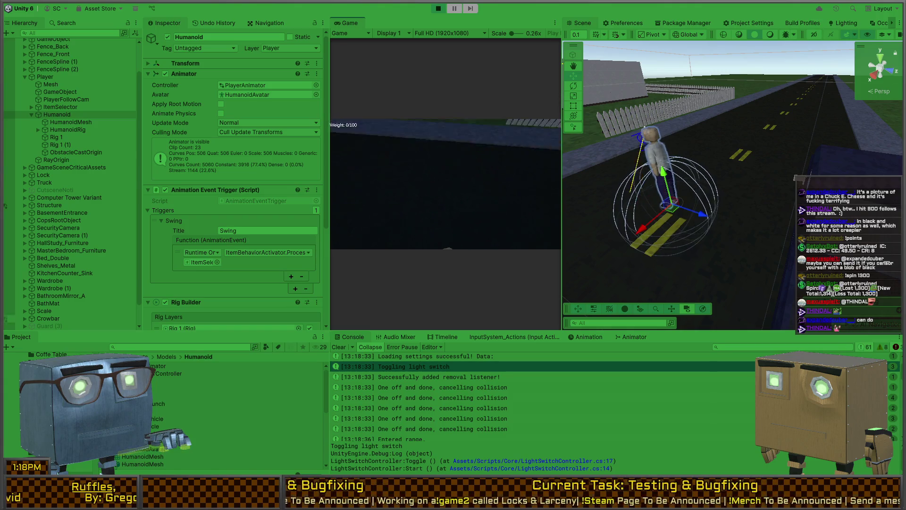
key("Escape")
left_click(343, 347)
left_click(429, 223)
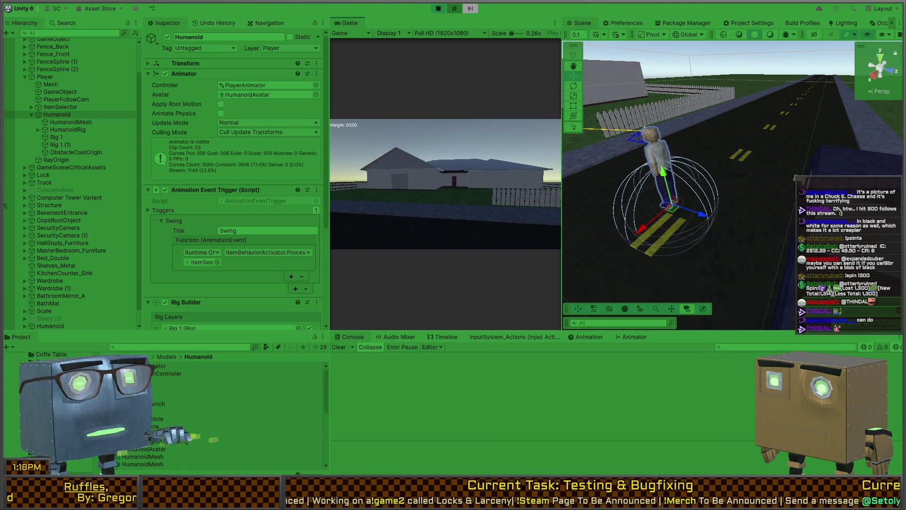
scroll(446, 184, "down", 1)
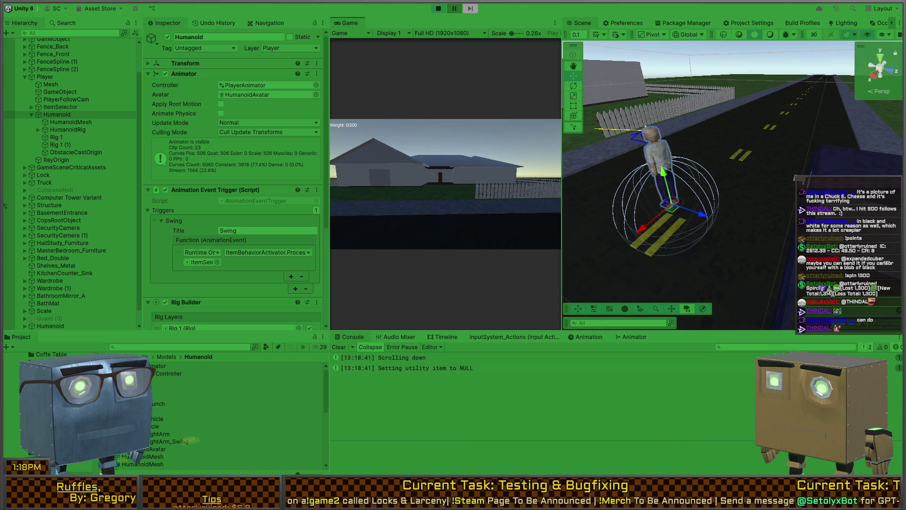
Draw the crowbar with key 1 and swing it twice to log the swing queue
key("1")
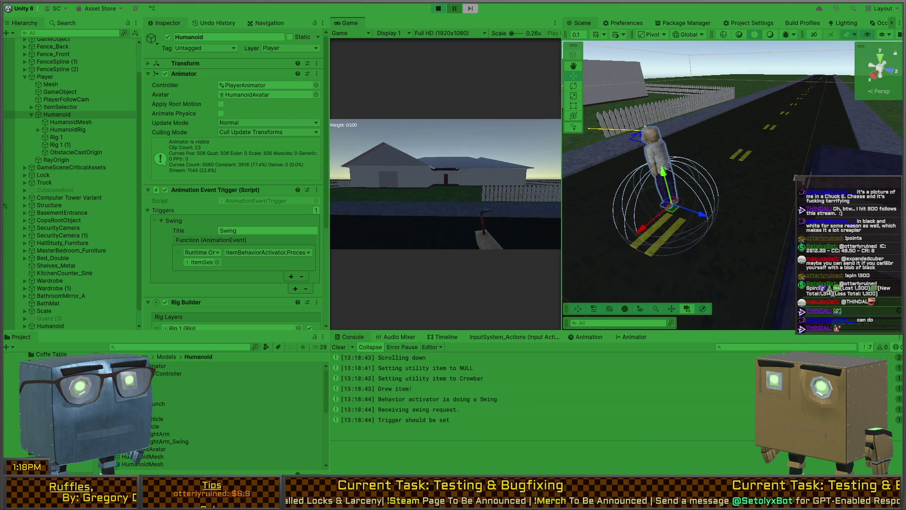
left_click(446, 184)
left_click(446, 184)
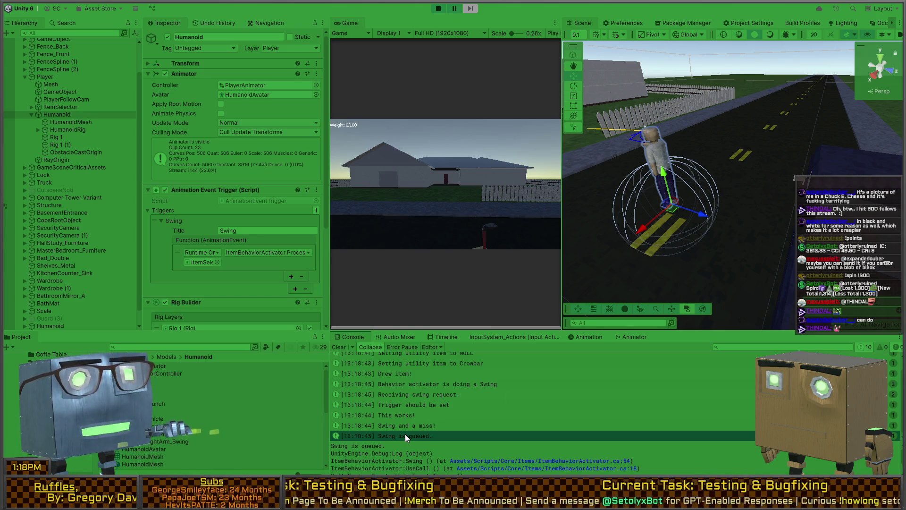
key("alt+Tab")
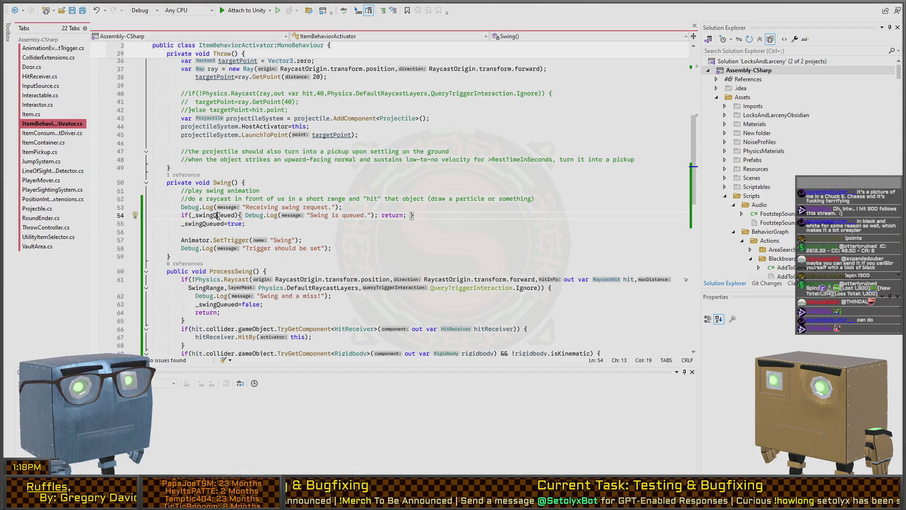
left_click(217, 216)
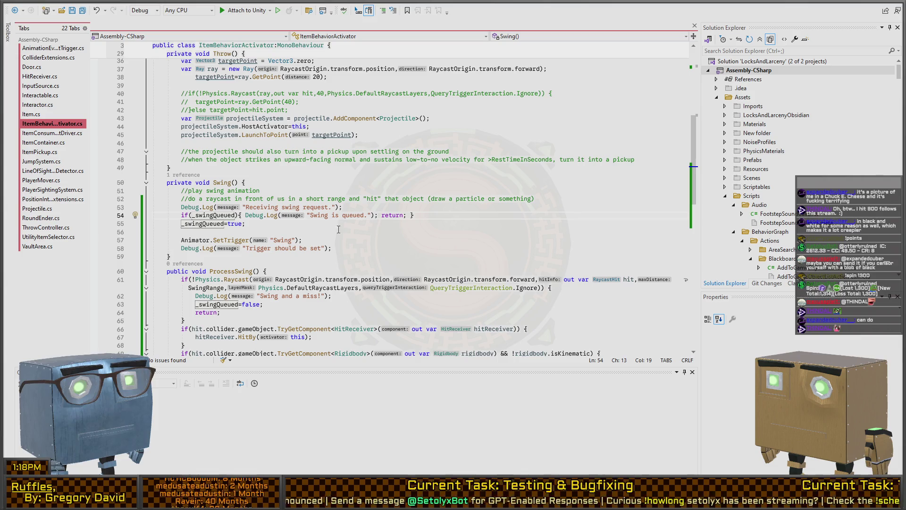
scroll(281, 245, "down", 2)
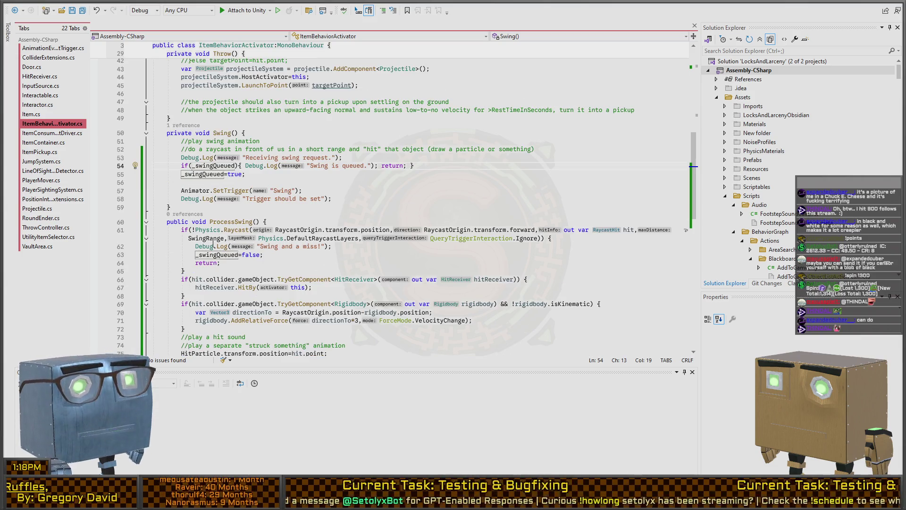
scroll(315, 253, "down", 2)
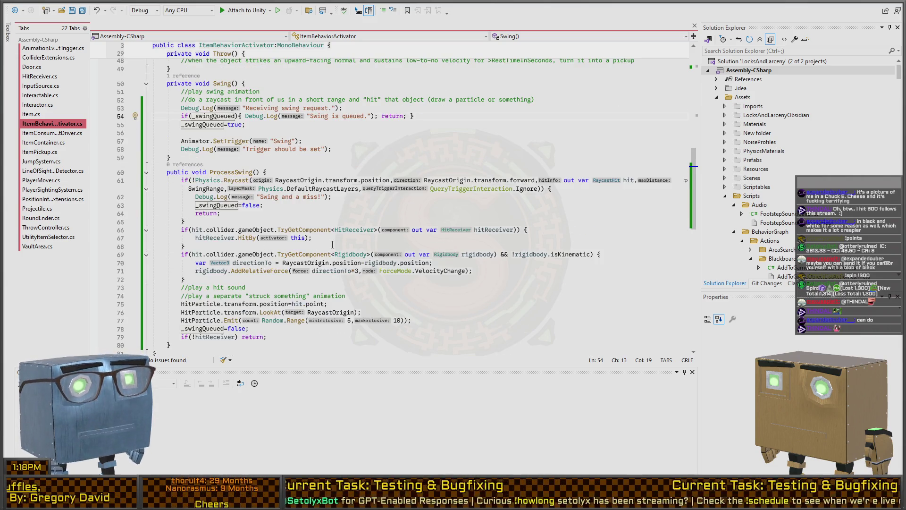
key("alt+Tab")
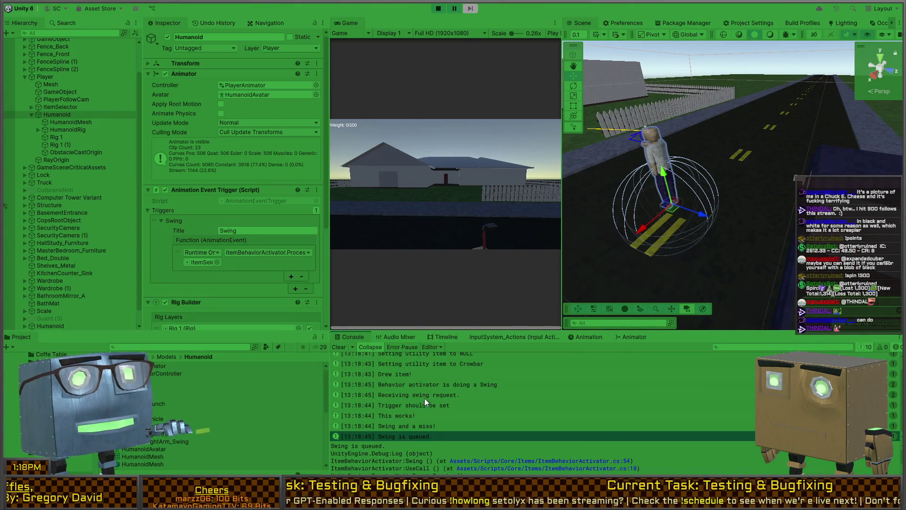
scroll(406, 387, "down", 1)
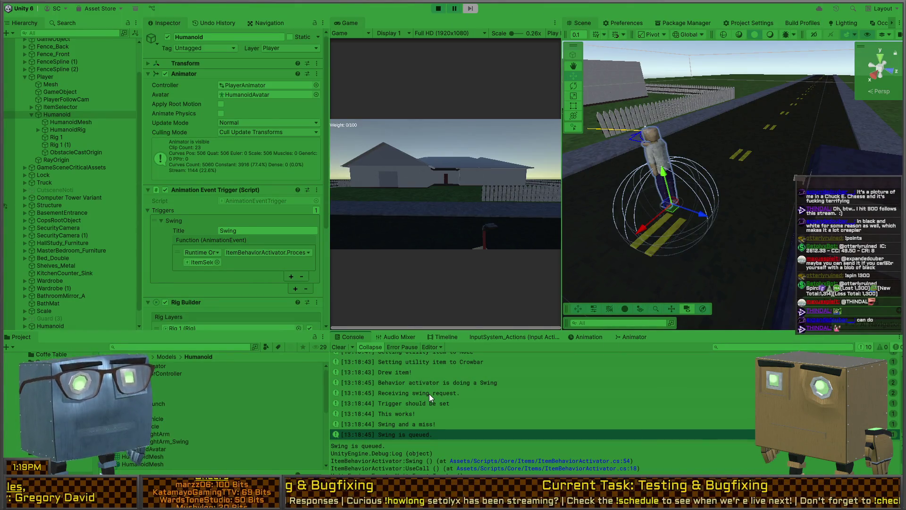
scroll(406, 376, "up", 1)
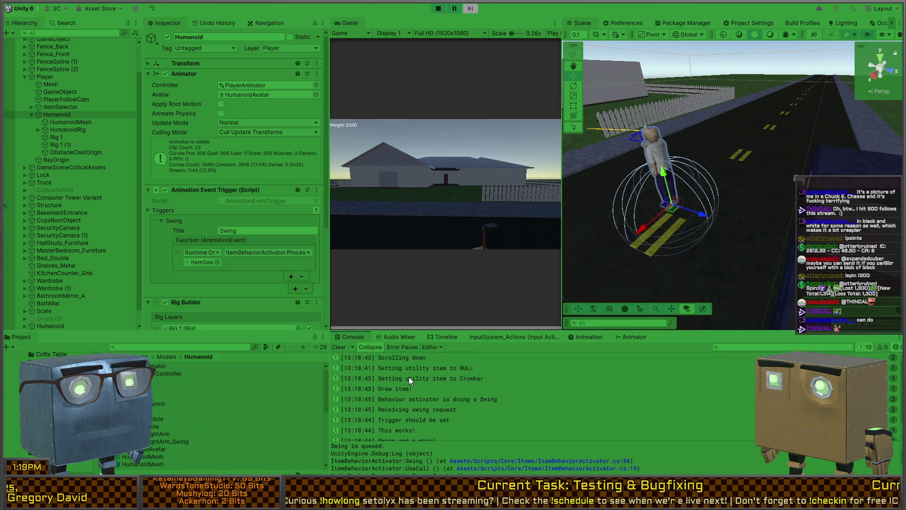
scroll(409, 376, "down", 1)
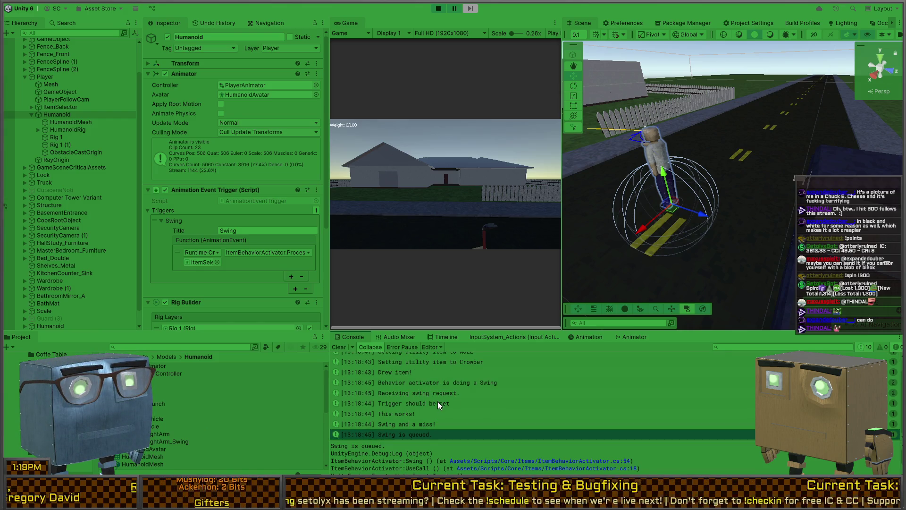
left_click(404, 426)
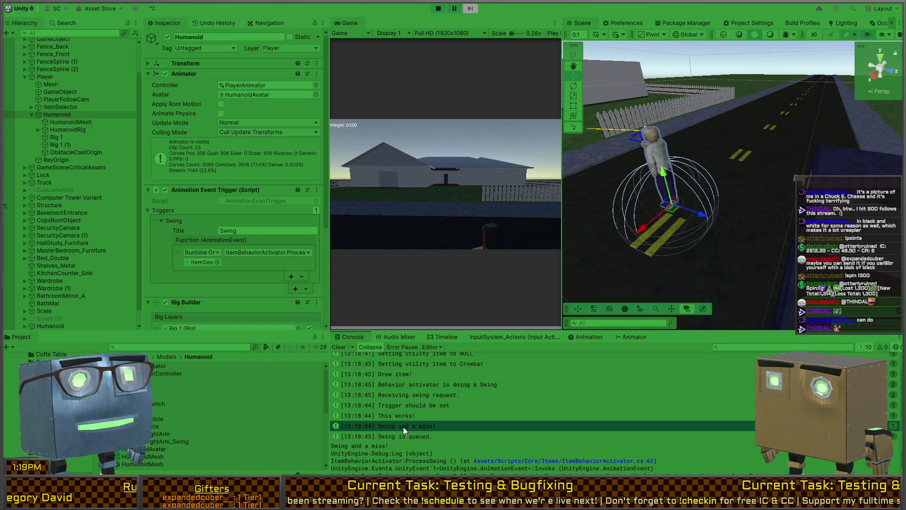
double_click(404, 427)
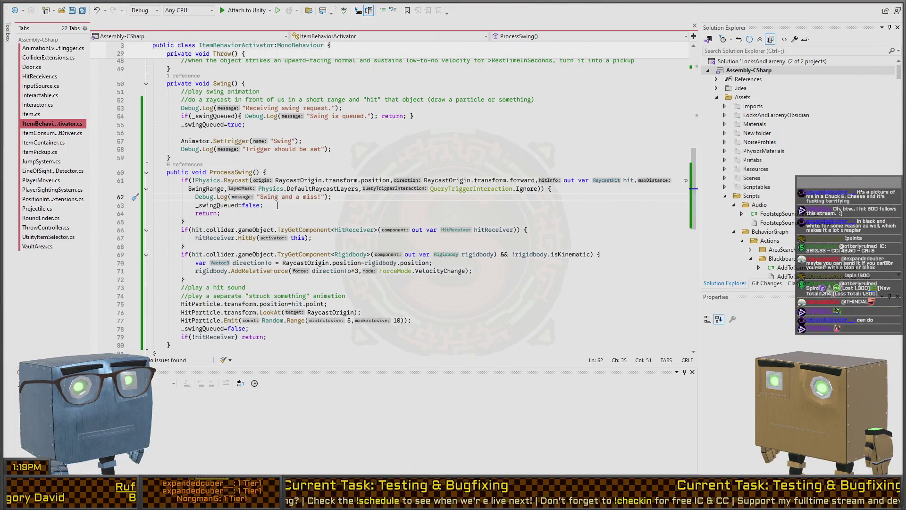
left_click(211, 206)
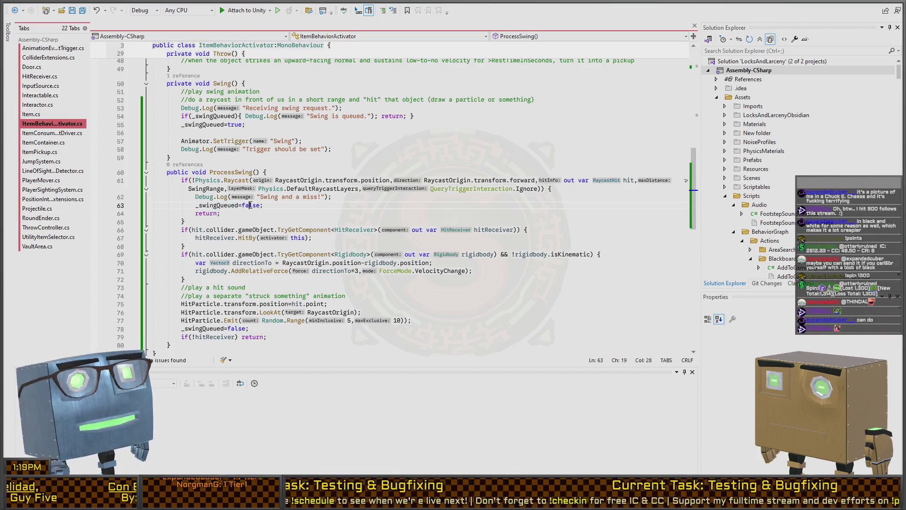
left_click(207, 205)
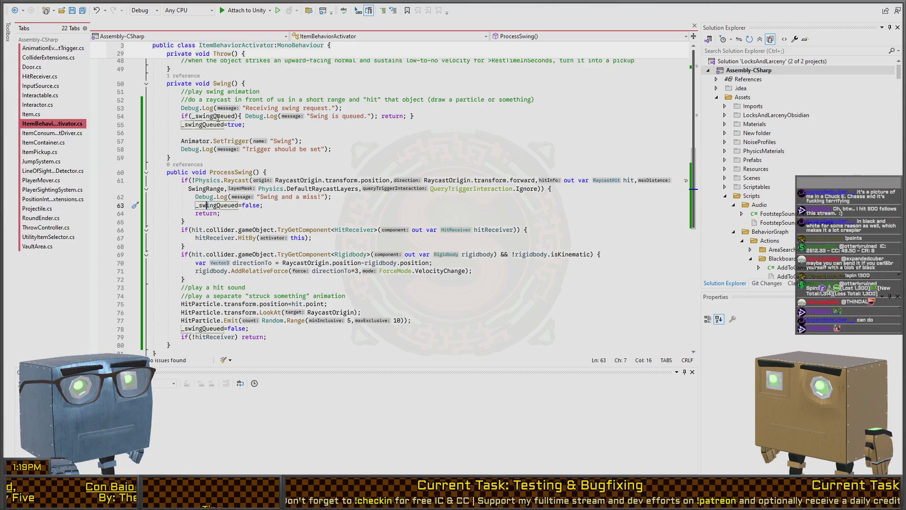
scroll(212, 215, "up", 2)
left_click(236, 166)
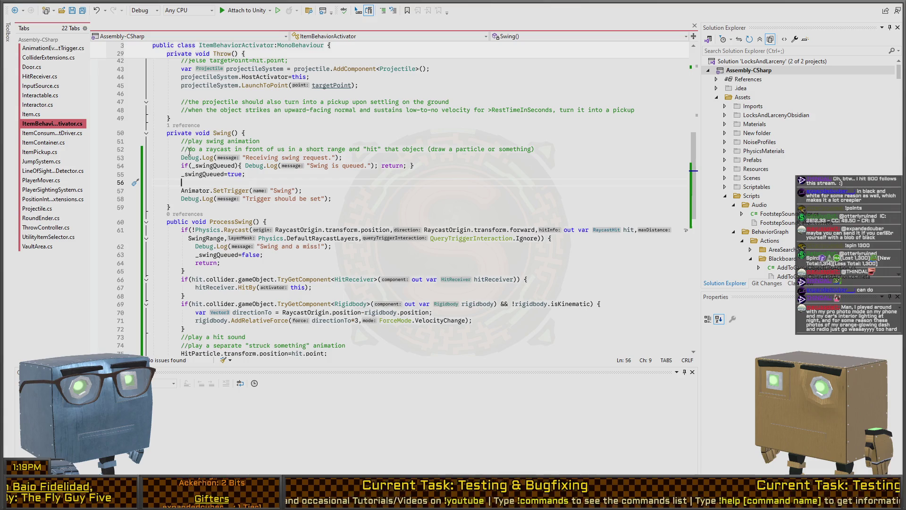
Delete the leftover comment lines and the 'Receiving swing request' log line in Swing()
key("shift+Up")
key("shift+Up")
key("BackSpace")
key("End")
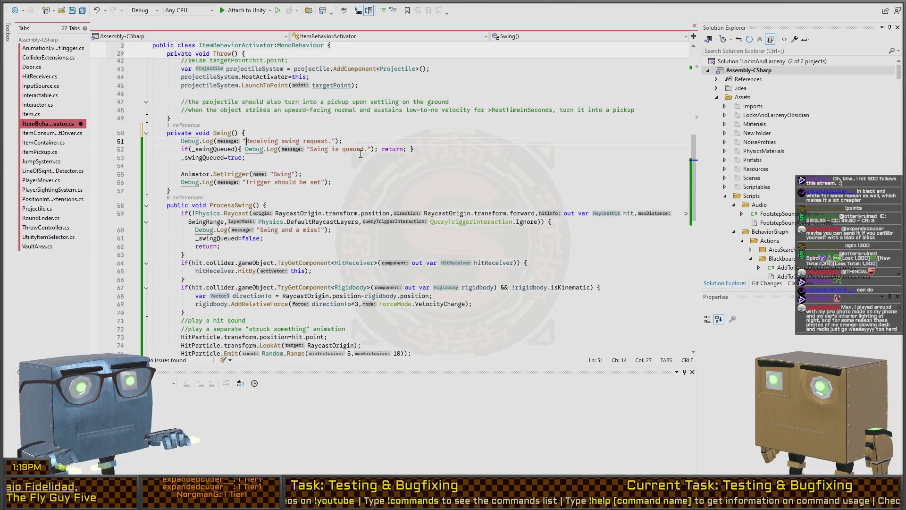
key("shift+Home")
key("BackSpace")
key("BackSpace")
Move through Swing() and ProcessSwing() to the raycast miss-handling branch
key("Down")
key("ctrl+Right")
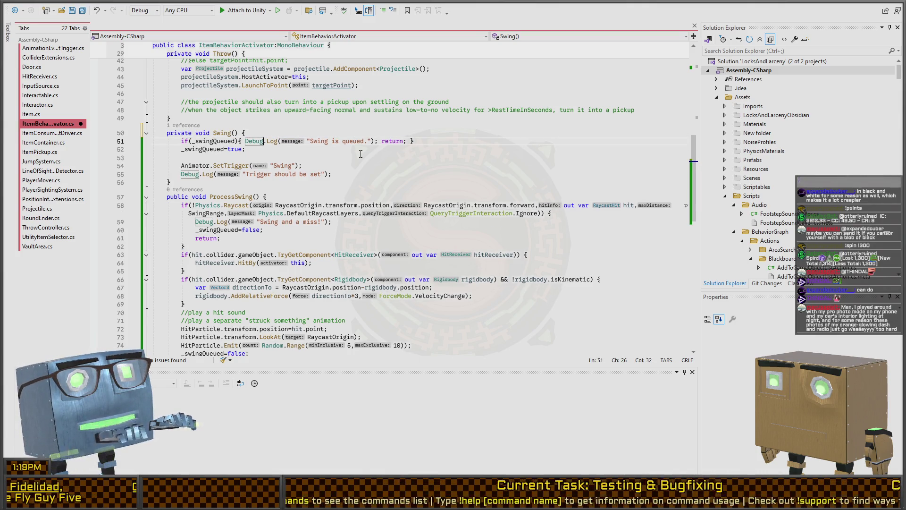
key("Left")
key("Left")
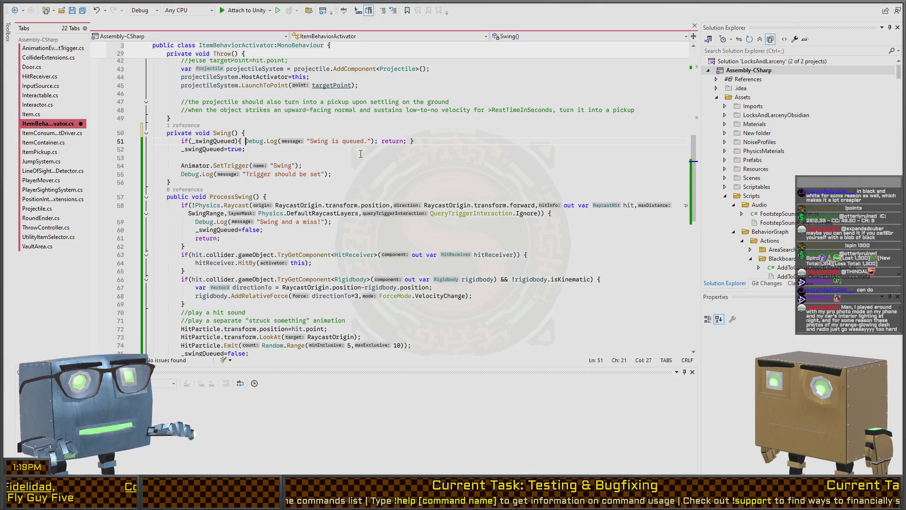
key("Down")
key("End")
key("Down")
key("Down")
key("Down")
key("Up")
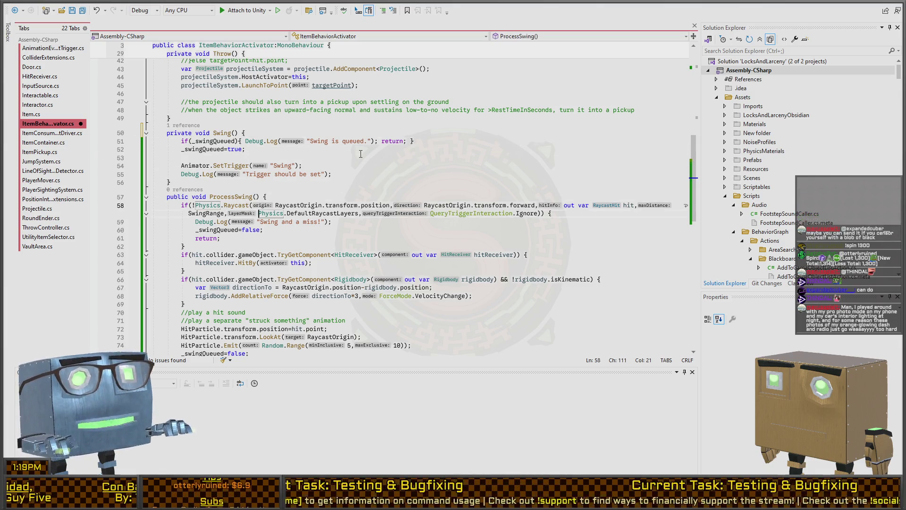
key("Down")
key("Down")
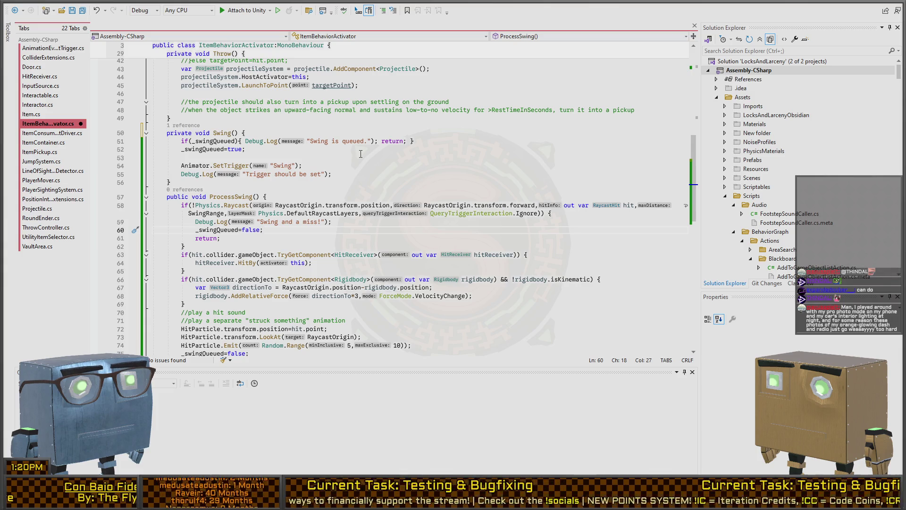
key("ctrl+Return")
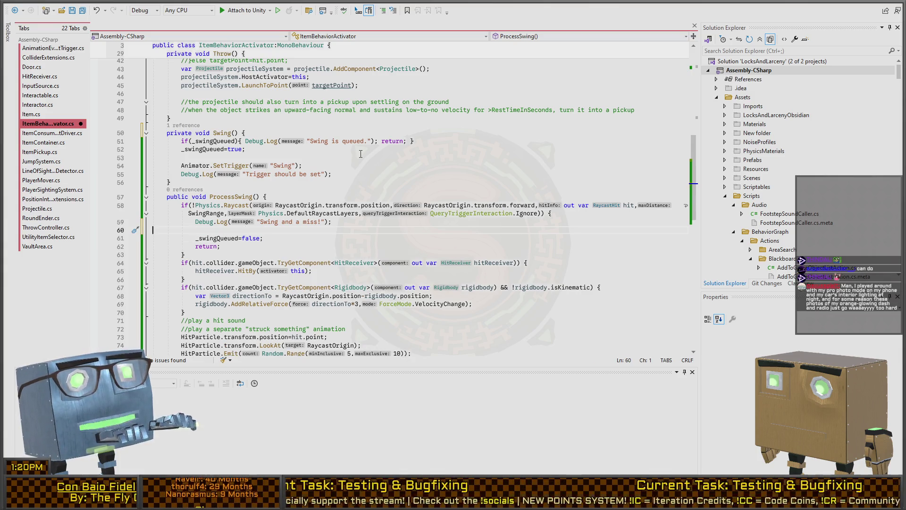
key("BackSpace")
key("Up")
key("Up")
key("Up")
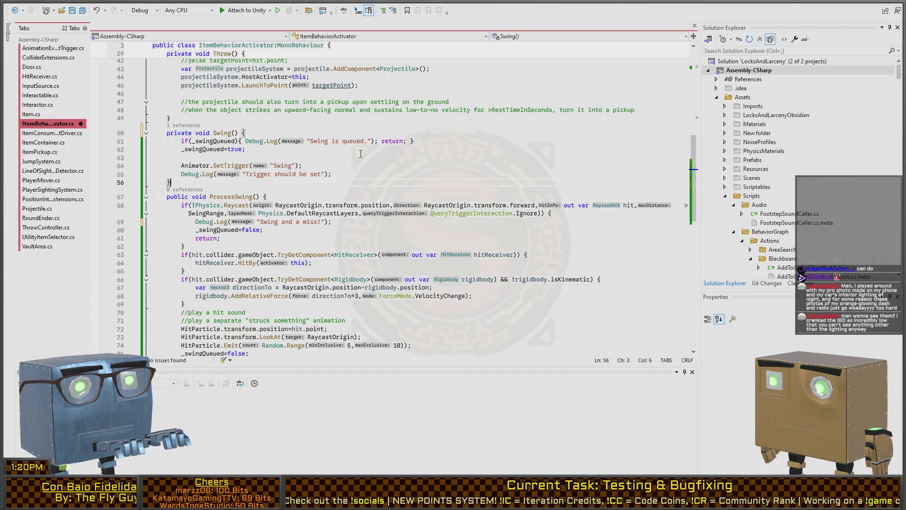
Add Debug.Log("Swing queued should now be false."); after the miss-branch _swingQueued reset
scroll(360, 153, "up", 14)
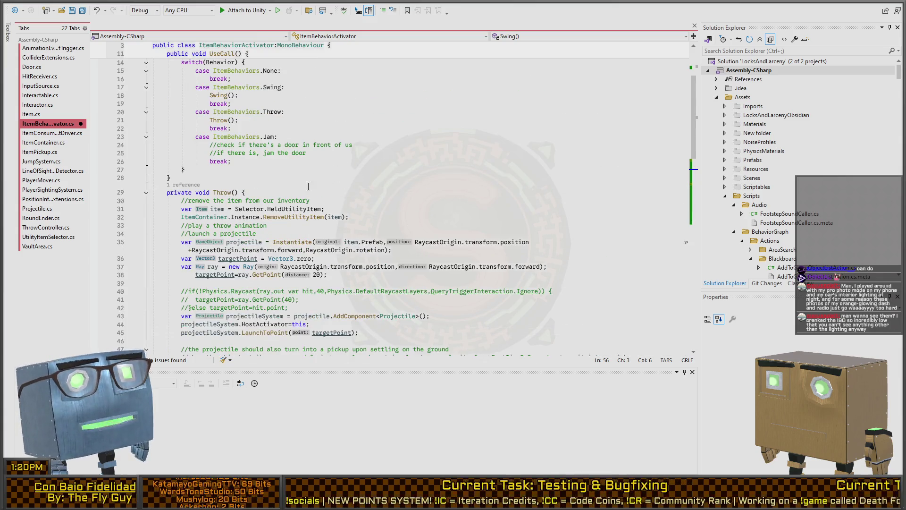
scroll(285, 151, "down", 15)
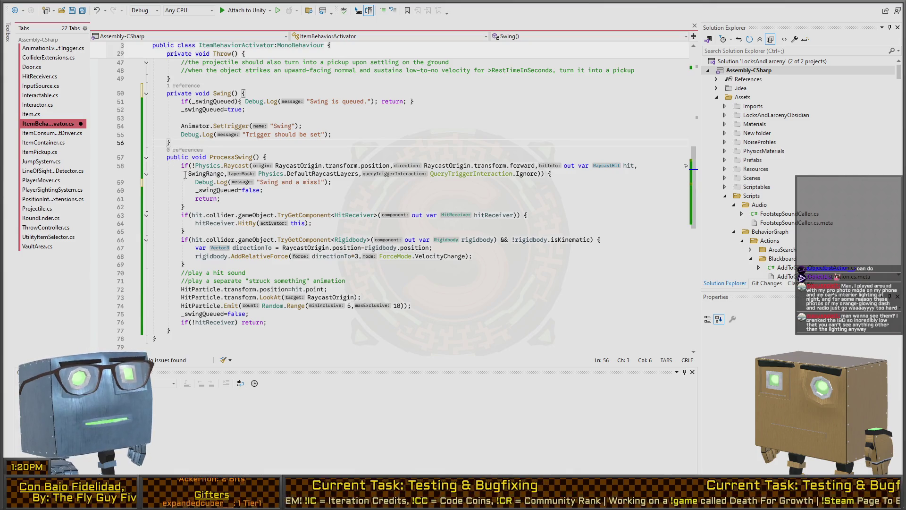
scroll(161, 158, "up", 2)
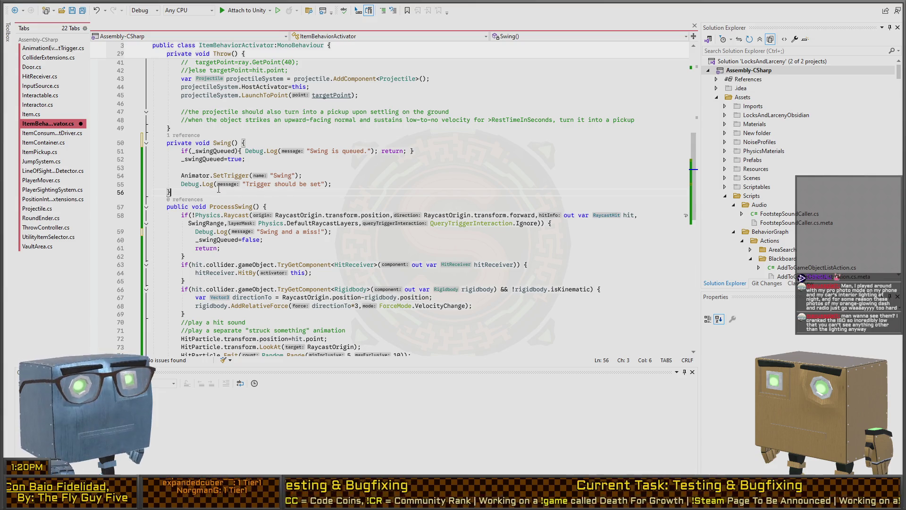
scroll(322, 195, "down", 2)
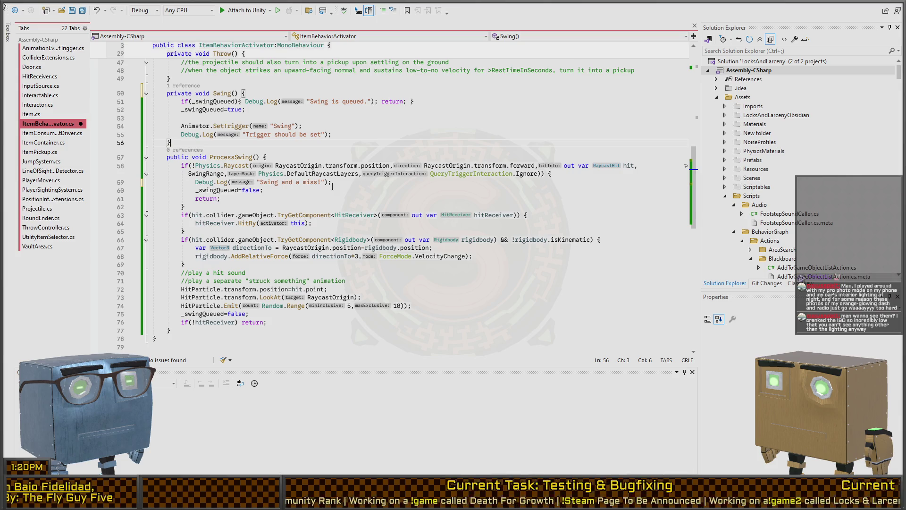
left_click(292, 190)
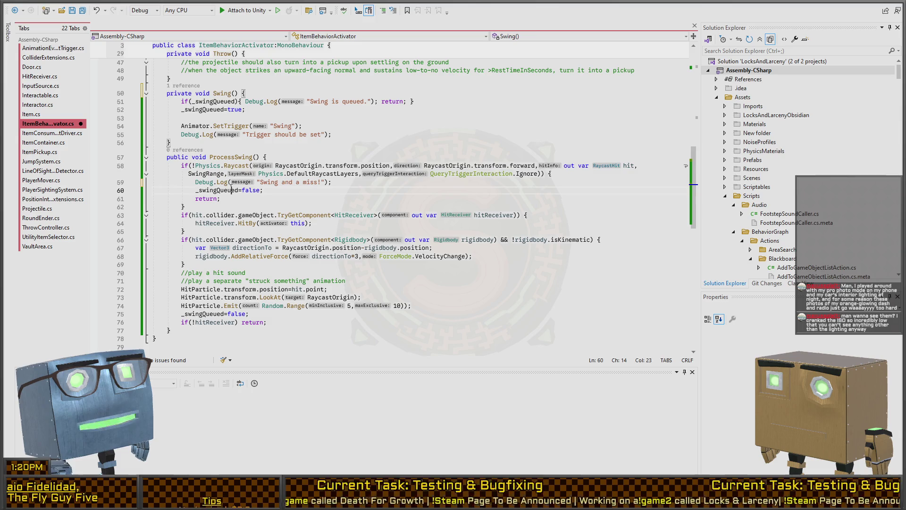
key("Return")
type("Deb")
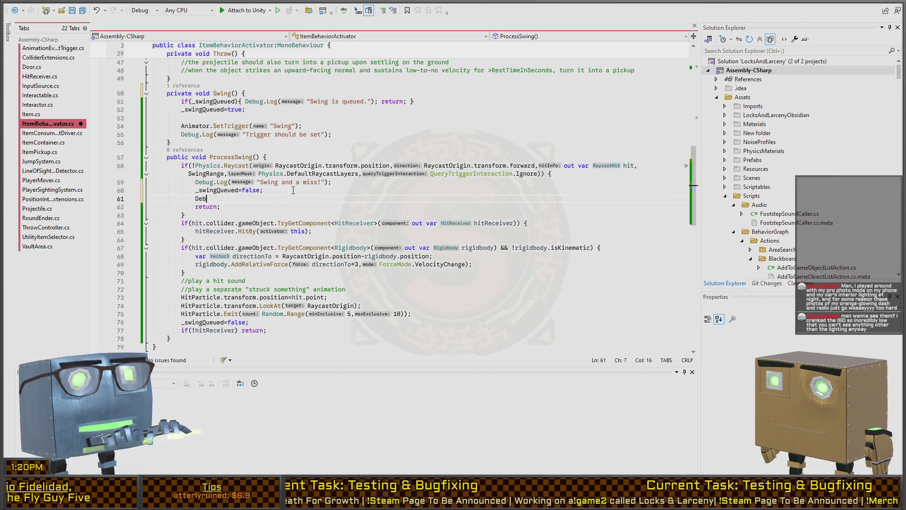
type("ug.Log(\"Swing queued shoul")
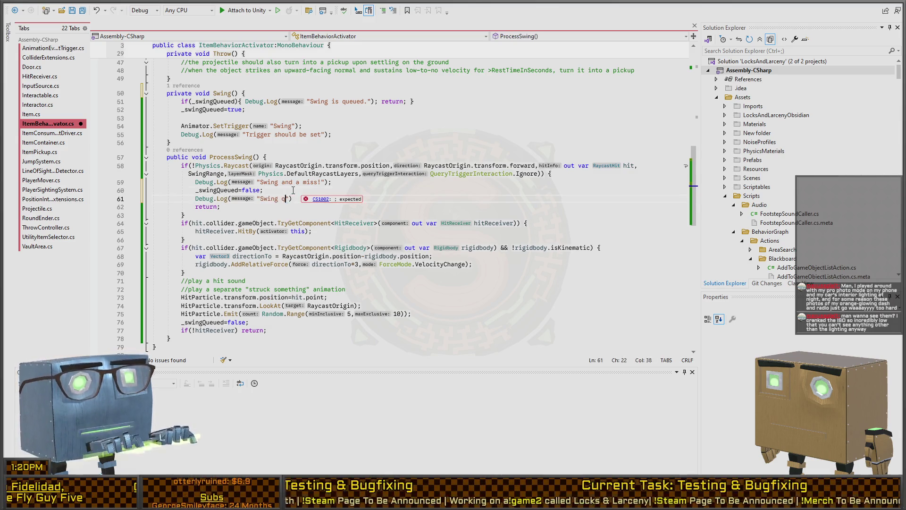
type("d now be false")
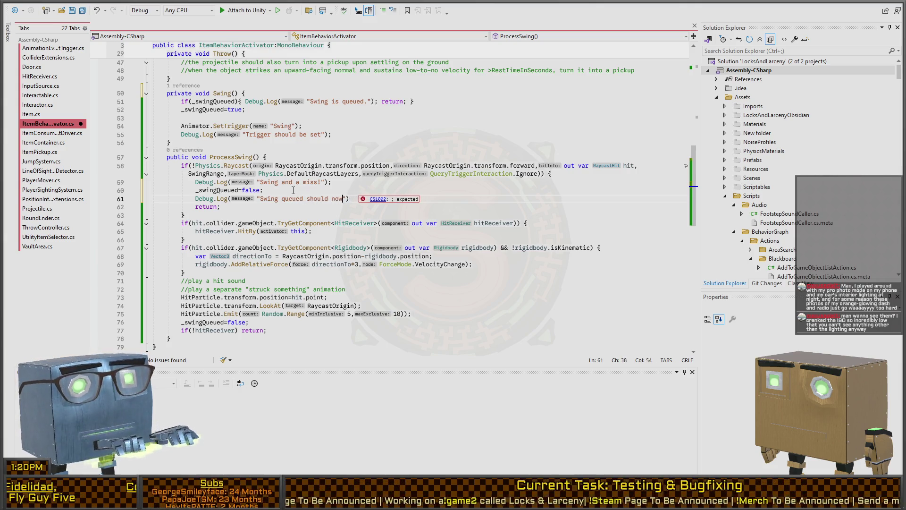
type(".\");")
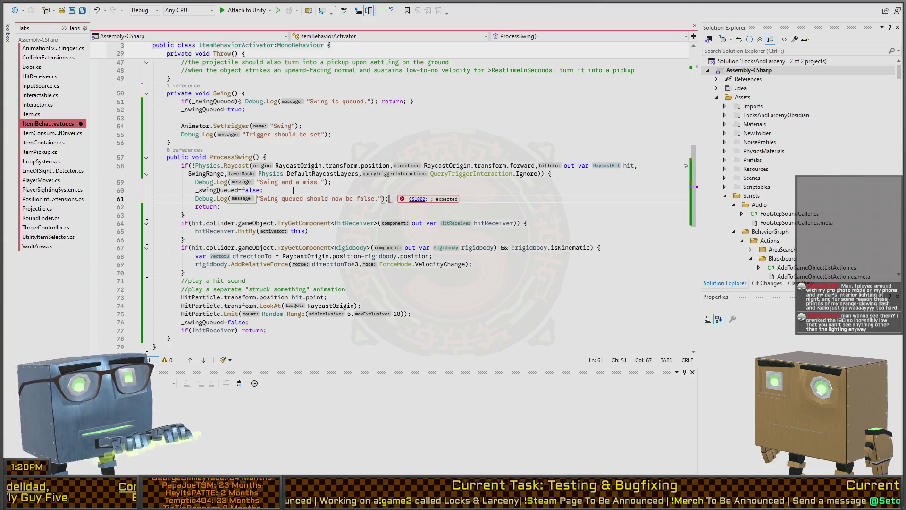
Paste the same log line after the second _swingQueued=false reset
key("Home")
key("Down")
key("Down")
key("Down")
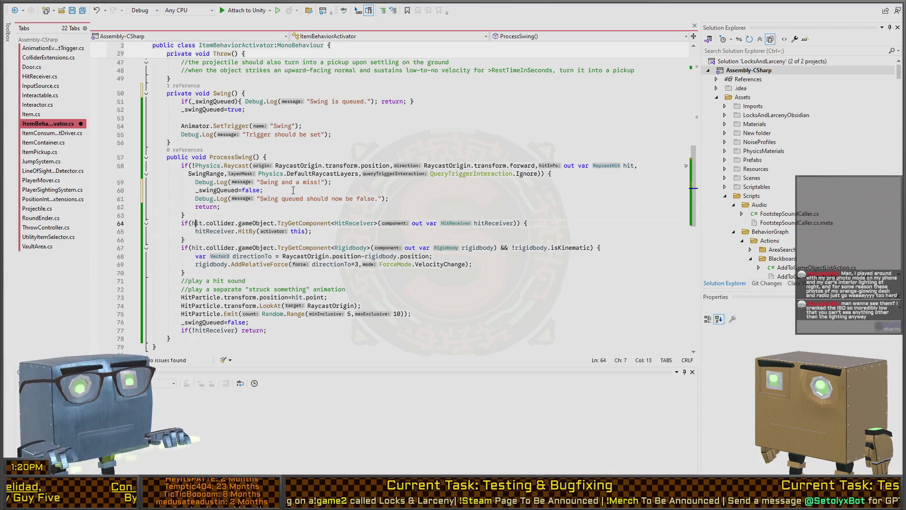
key("Down")
key("Down")
key("End")
key("Return")
type("Debug.Log(\"Swing queued should now be false.\");")
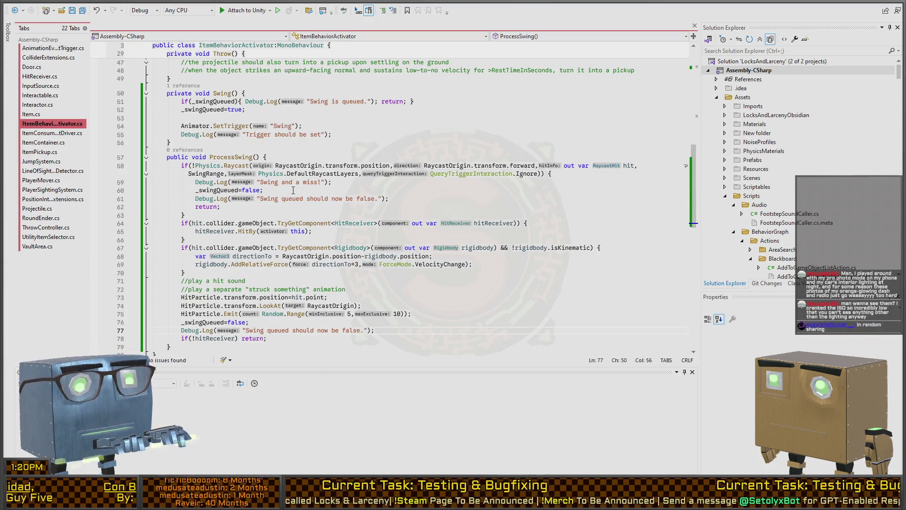
key("alt+Tab")
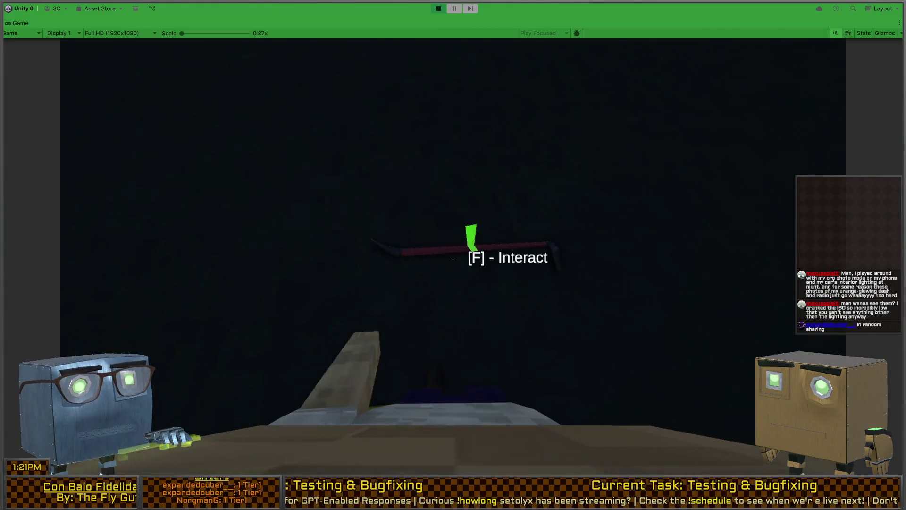
Pick up the crowbar with F and equip it with key 1 in the running game
key("f")
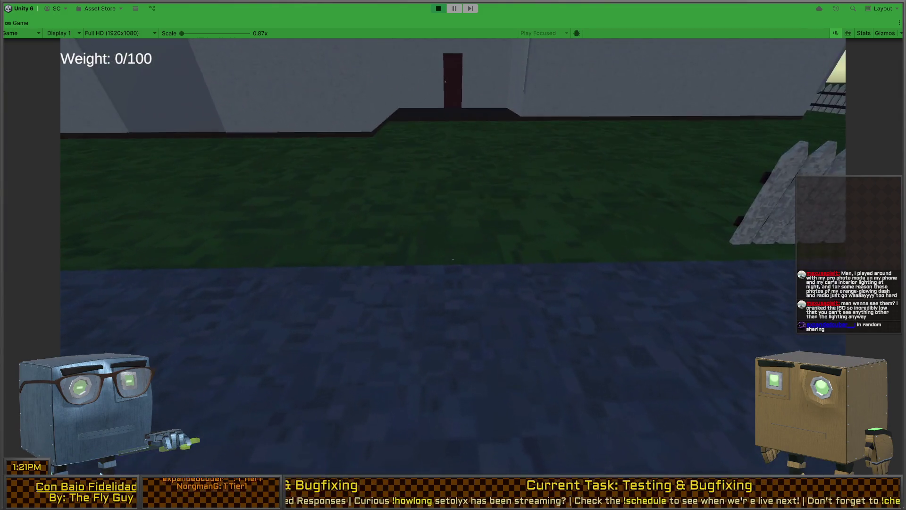
key("1")
mouse_move(452, 259)
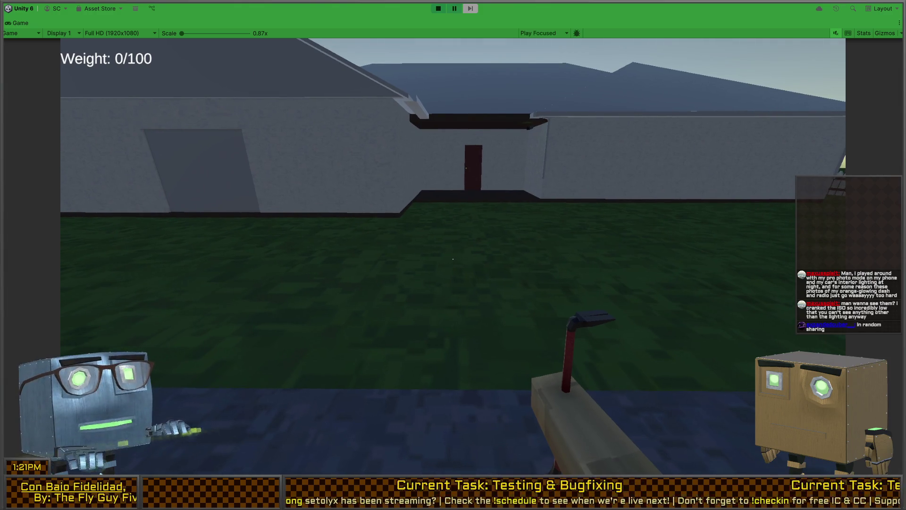
key("shift+space")
Turn off Console Collapse, review the swing log entries and open 'Swing is queued.' in code
left_click(435, 424)
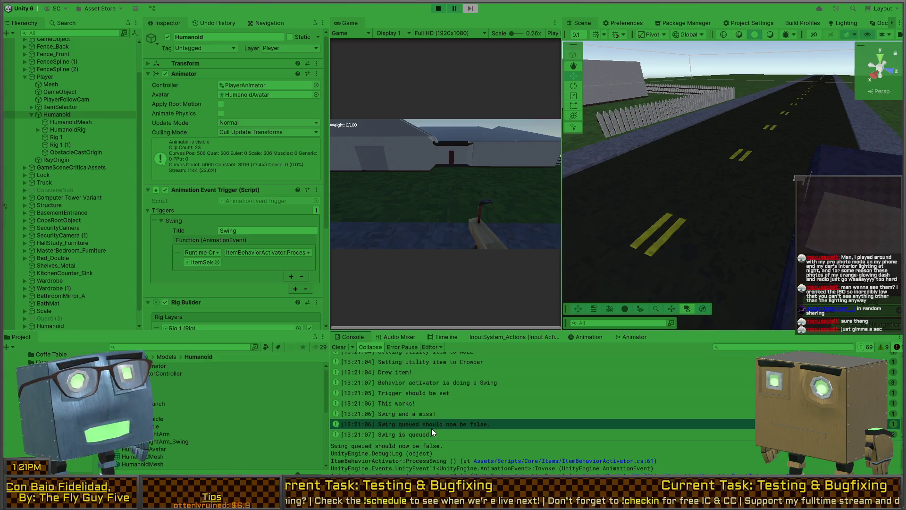
left_click(366, 349)
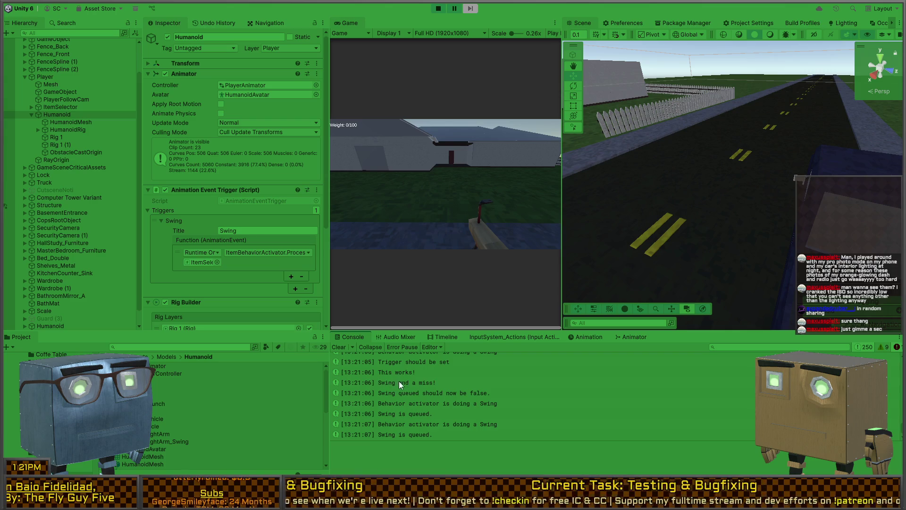
left_click(424, 363)
left_click(418, 374)
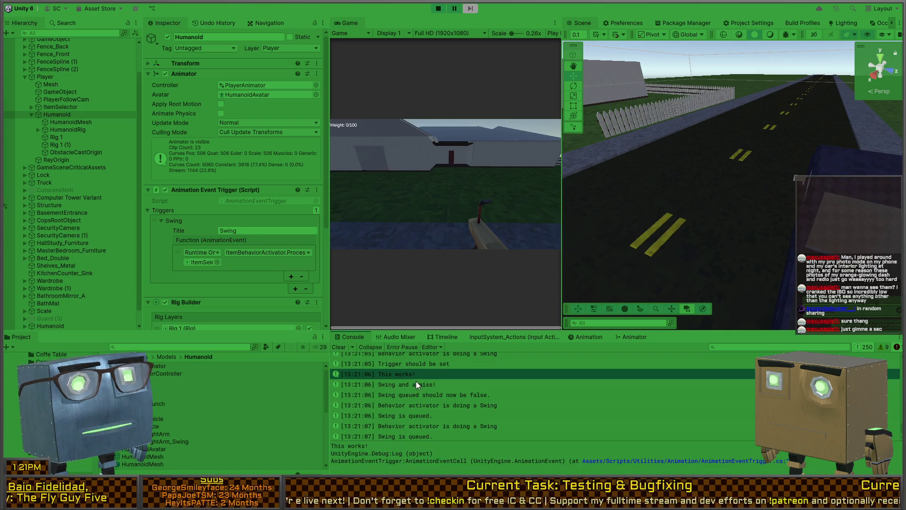
left_click(416, 386)
left_click(423, 396)
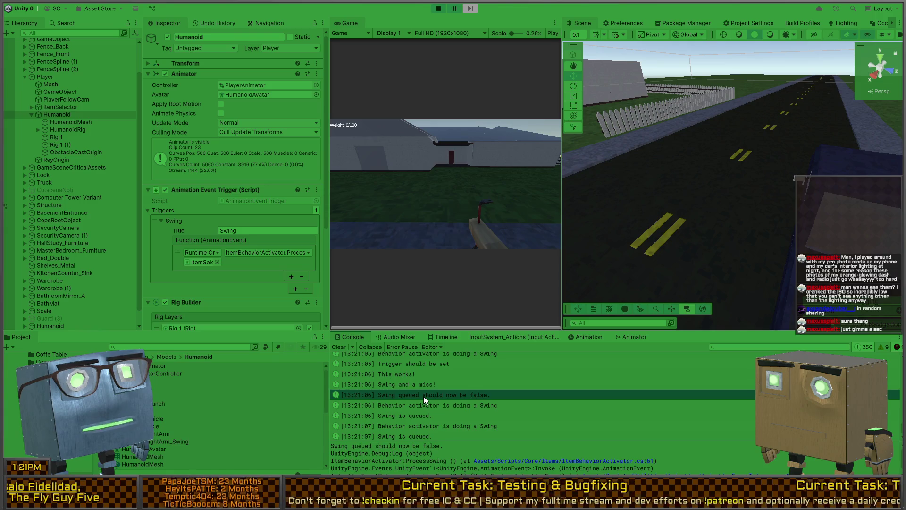
left_click(456, 406)
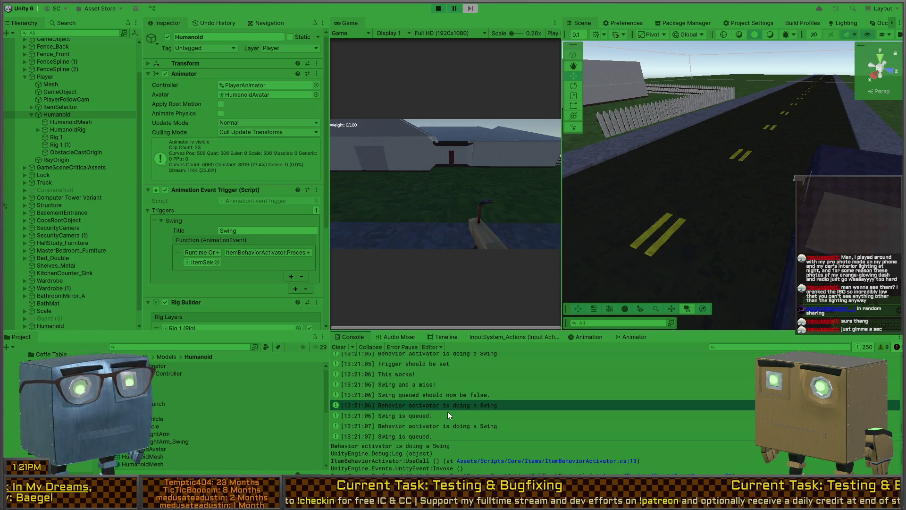
left_click(429, 417)
double_click(430, 417)
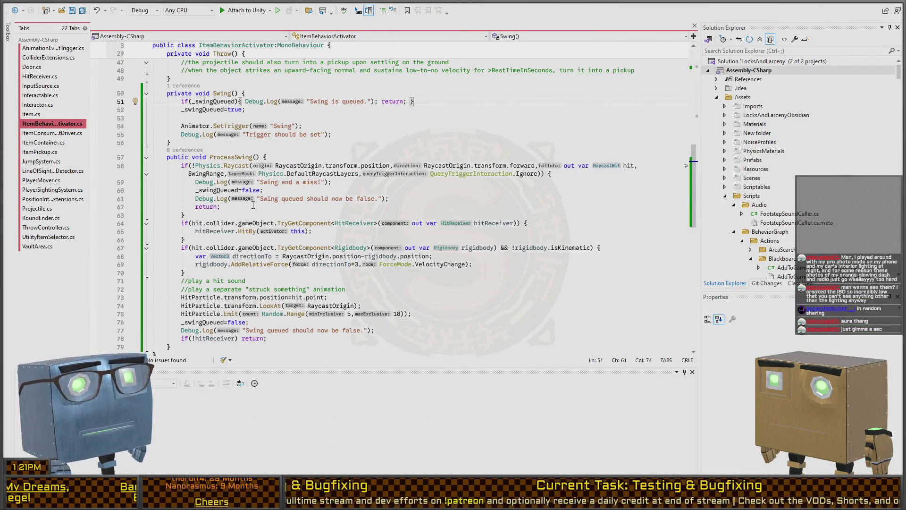
Review the _swingQueued field declaration and the code around UseCall
scroll(208, 188, "up", 4)
scroll(259, 197, "up", 11)
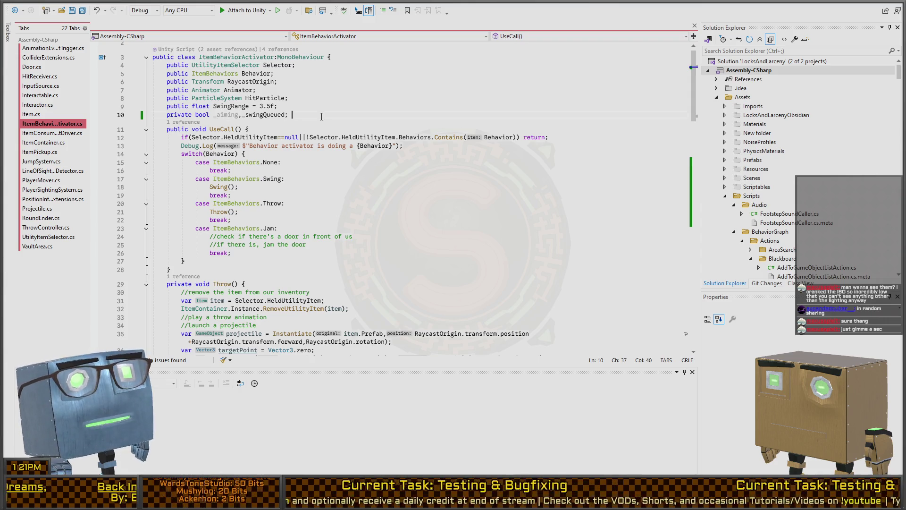
key("BackSpace")
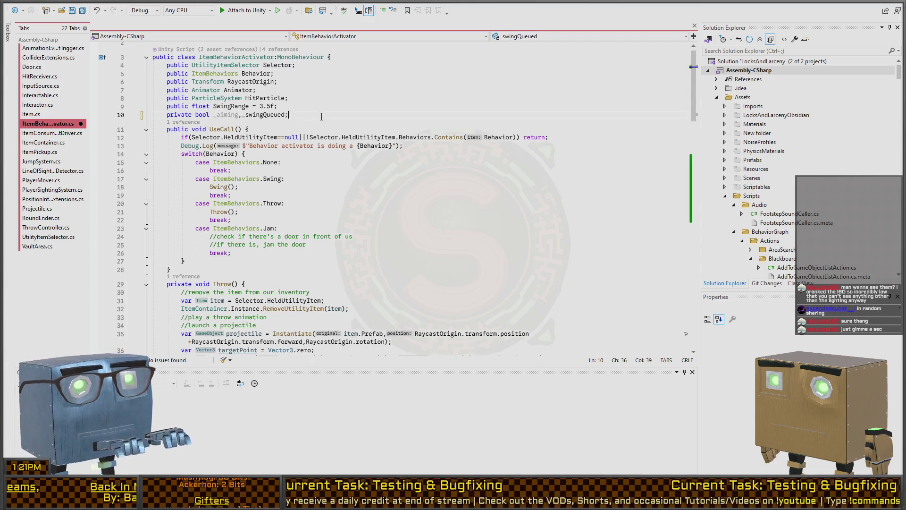
scroll(227, 181, "down", 11)
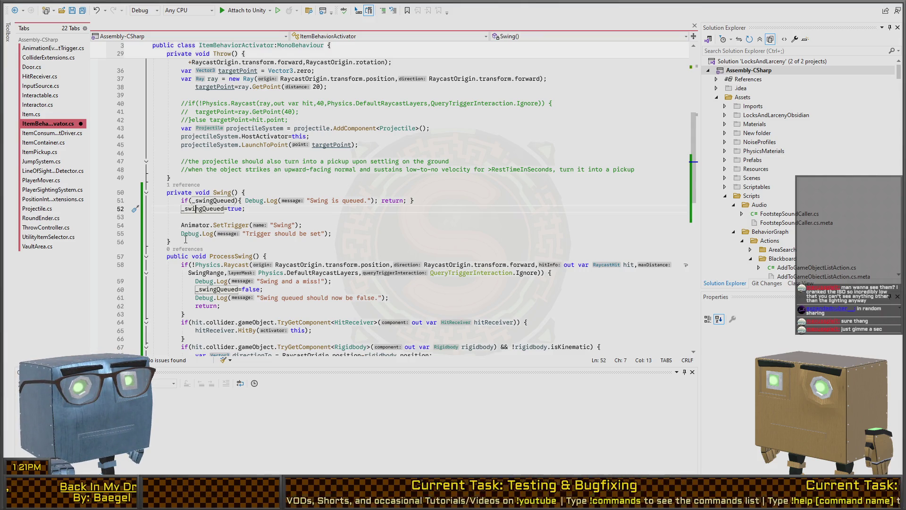
left_click(323, 234)
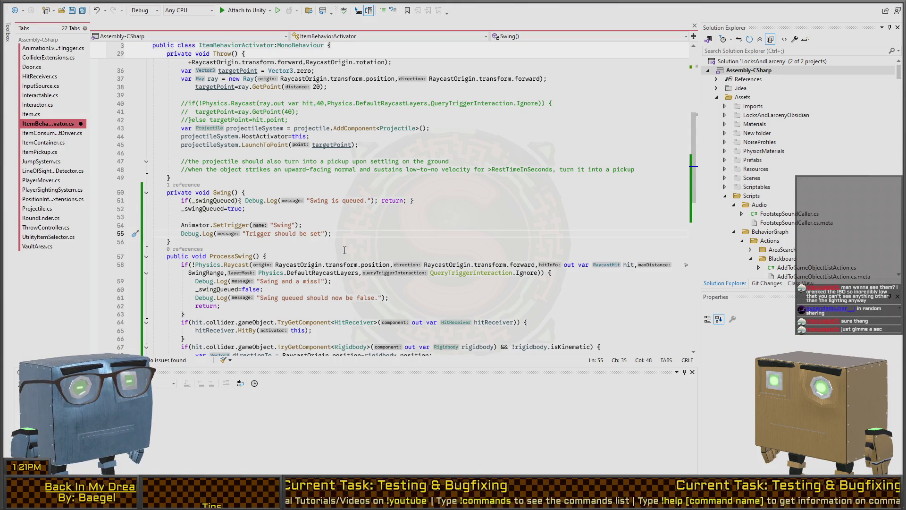
scroll(234, 227, "up", 9)
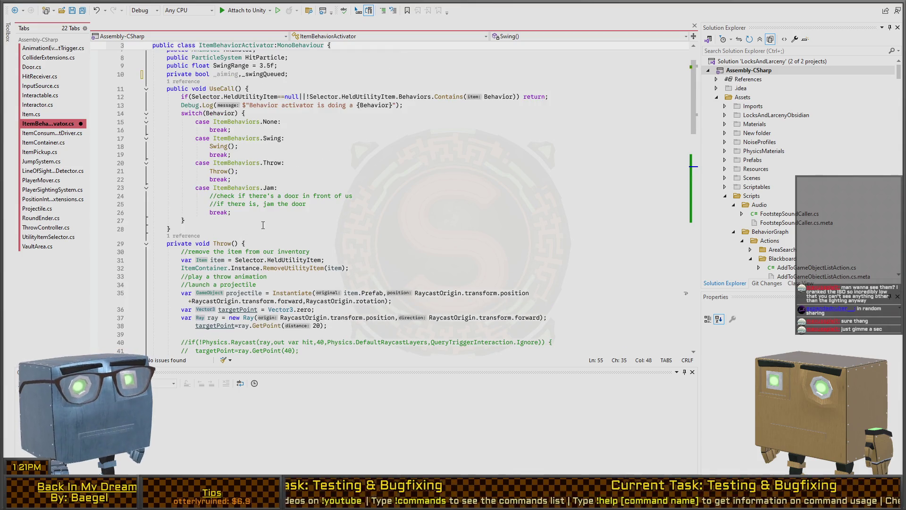
Add an Update() method after UseCall logging $"Swing queued: {_swingQueued}" and save the script
left_click(265, 224)
key("Down")
key("Return")
type("upda")
key("Return")
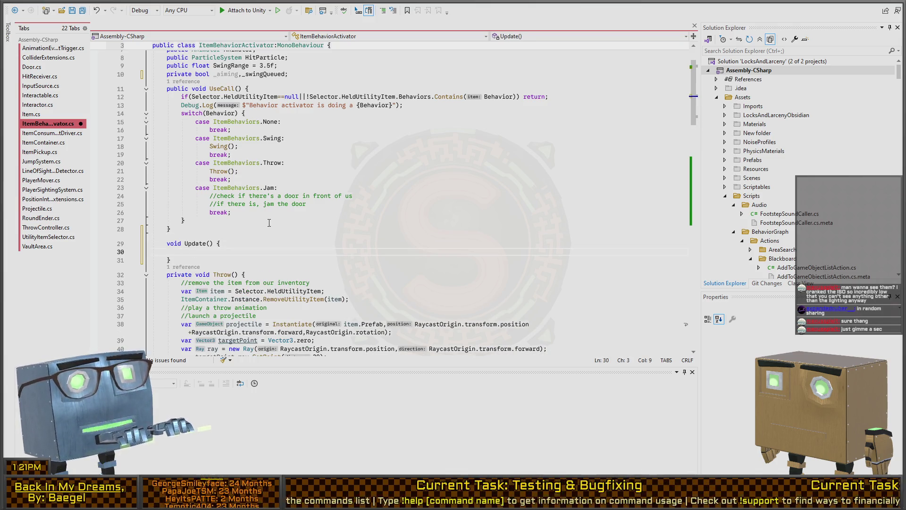
type("Debug.Log(\"S")
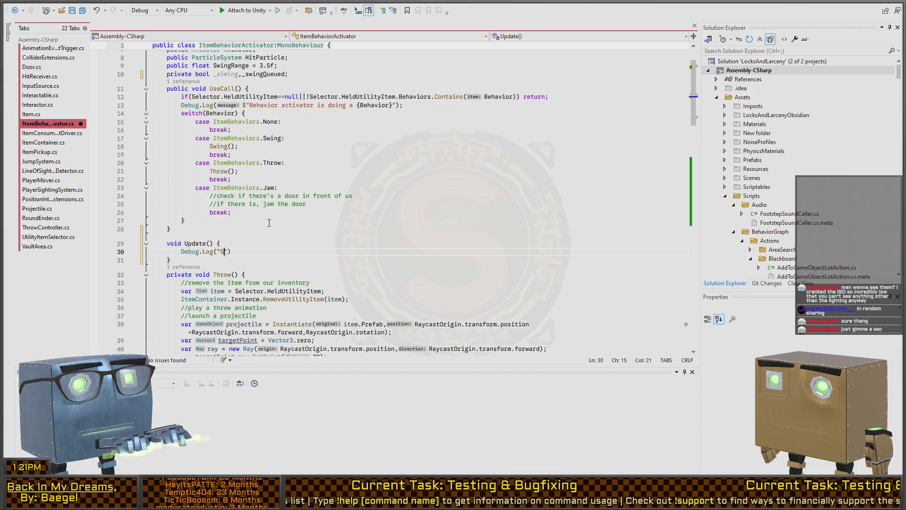
type("wing queued: {_swingQueued}\");")
key("ctrl+minus")
key("ctrl+minus")
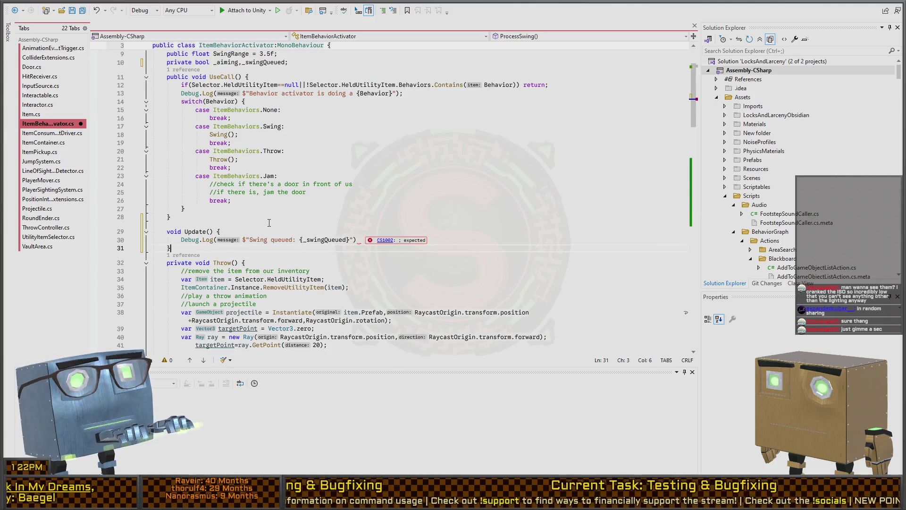
key("Up")
key("End")
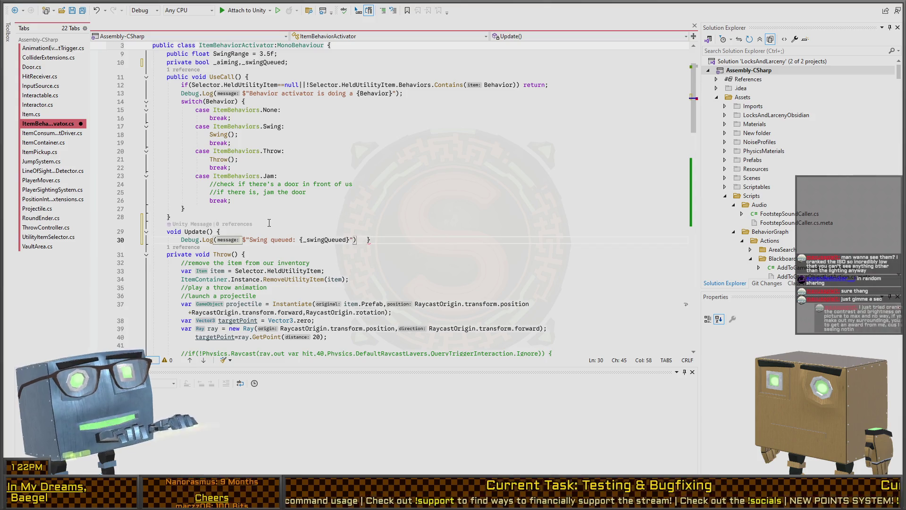
type(";")
key("ctrl+s")
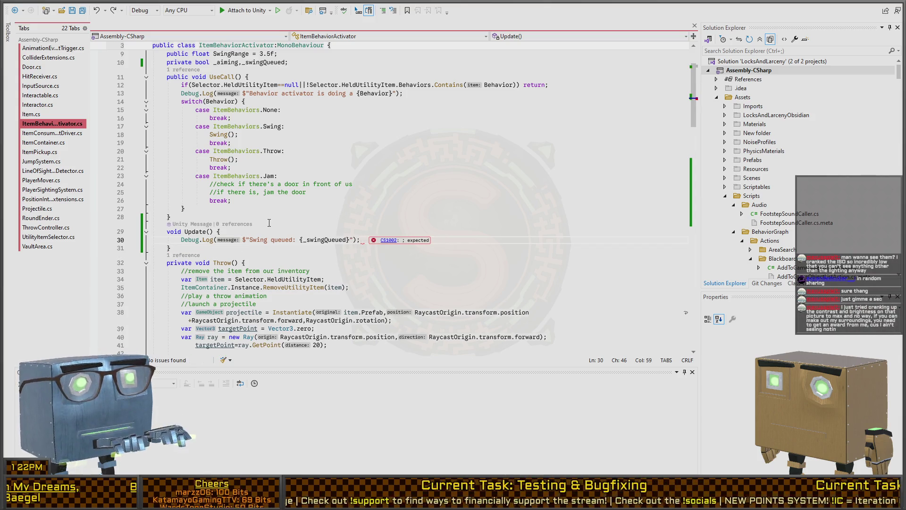
key("alt+Tab")
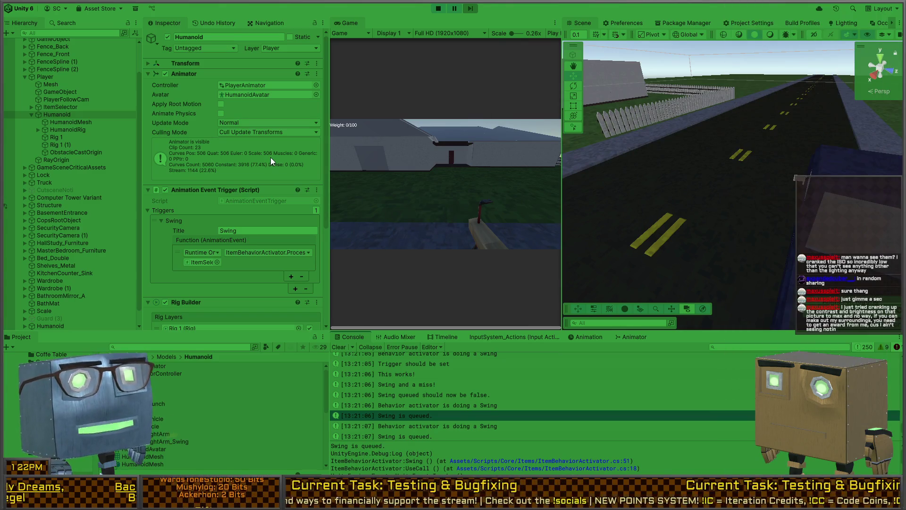
Stop the running play-test and start a fresh one with the new code
left_click(418, 173)
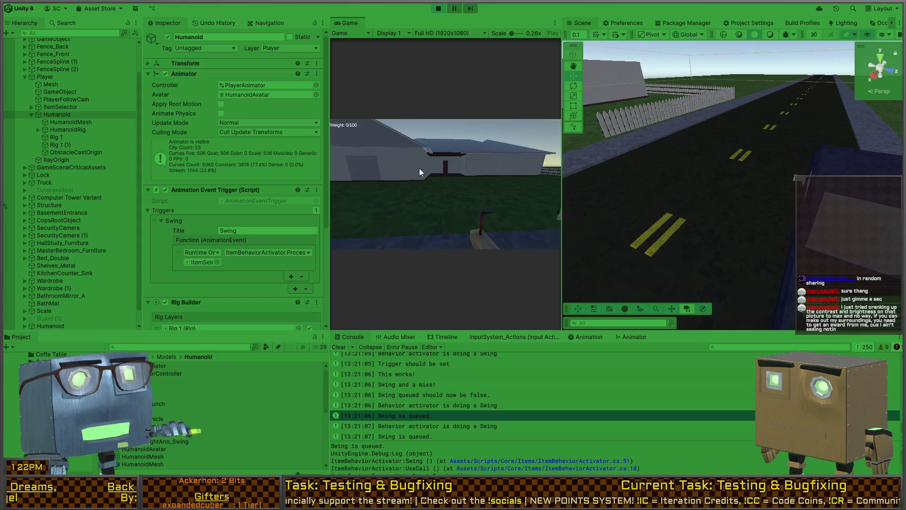
key("ctrl+p")
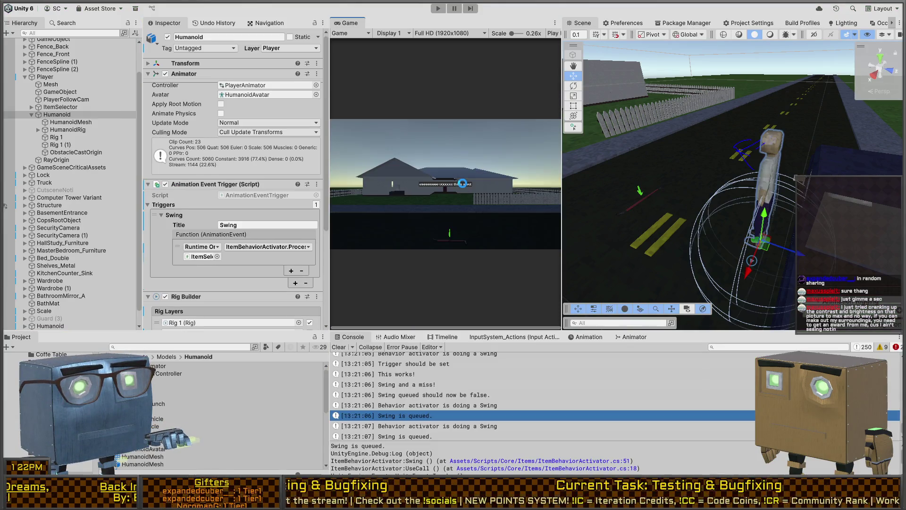
key("alt+Tab")
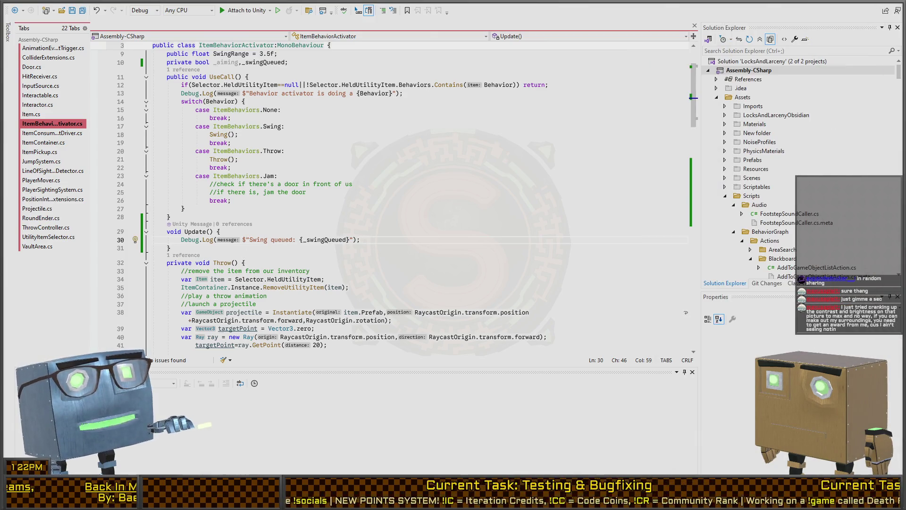
key("alt+Tab")
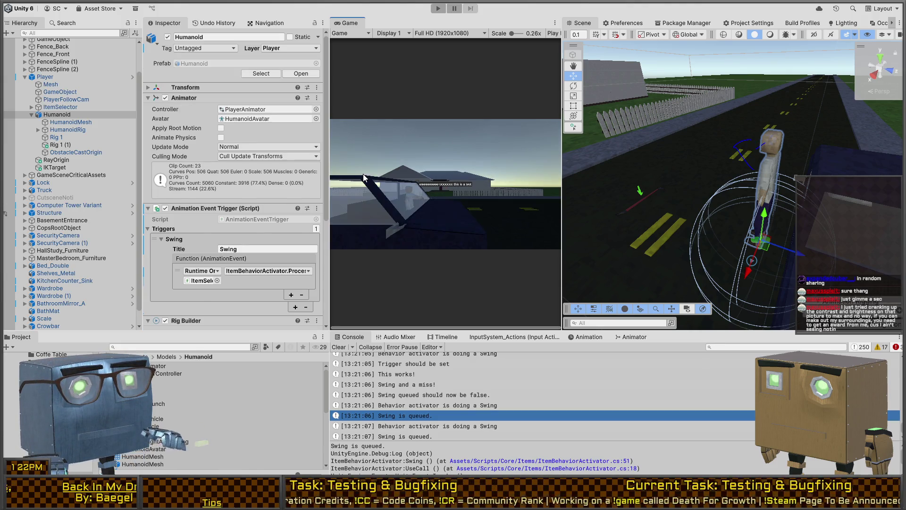
key("ctrl+p")
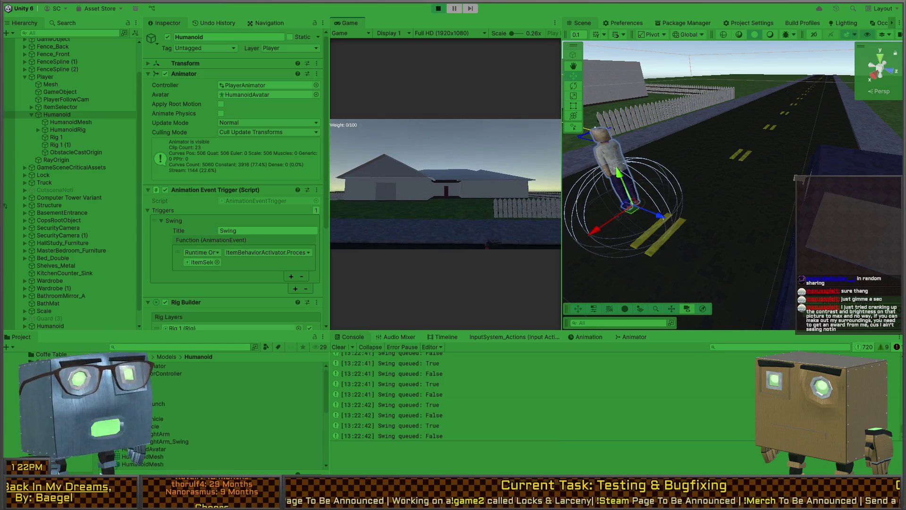
Turn Console Collapse on, clear old messages and refocus the game
scroll(437, 378, "up", 5)
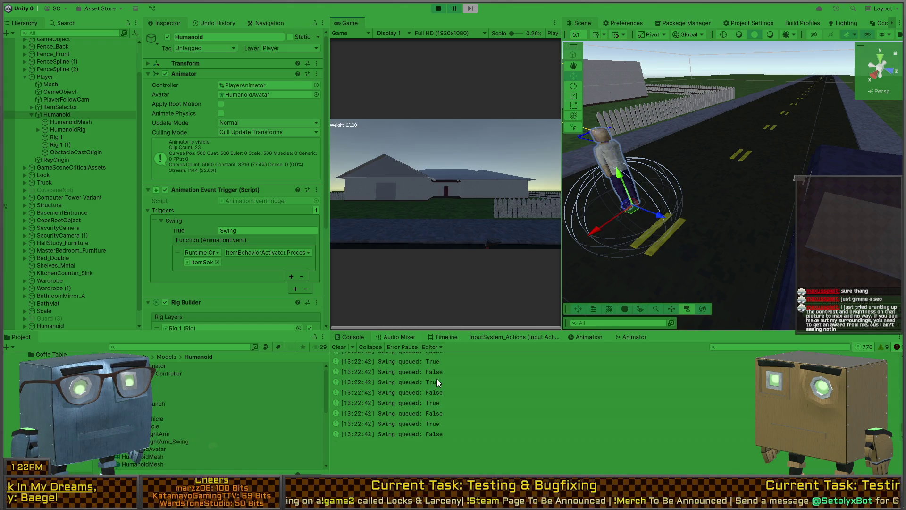
scroll(437, 378, "up", 1)
scroll(438, 378, "down", 5)
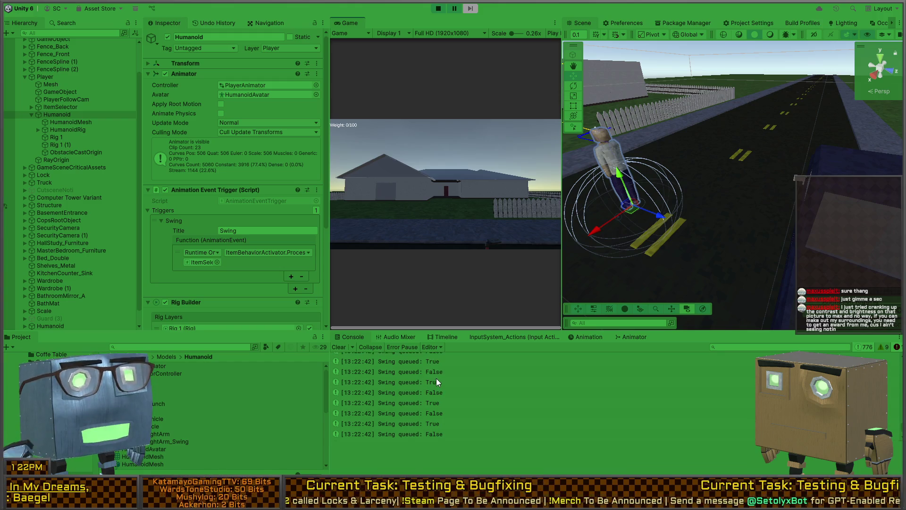
left_click(371, 348)
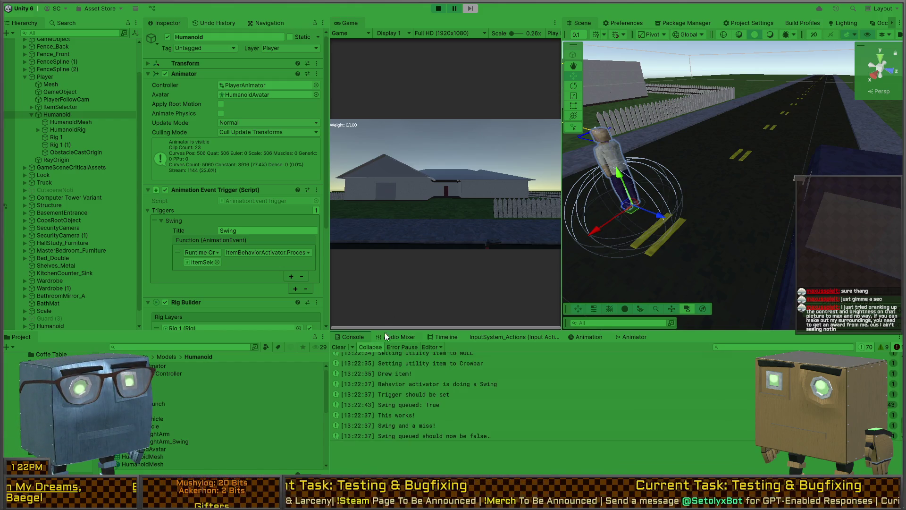
scroll(466, 404, "down", 2)
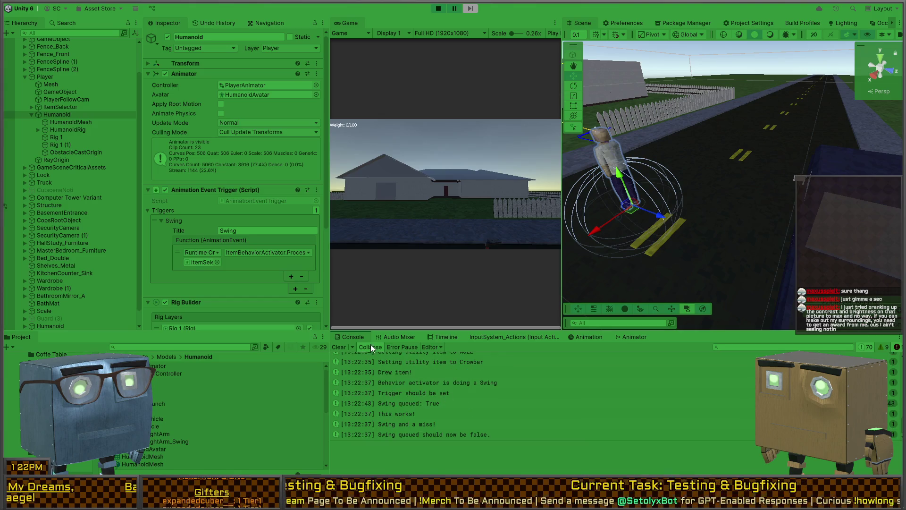
left_click(340, 348)
left_click(421, 257)
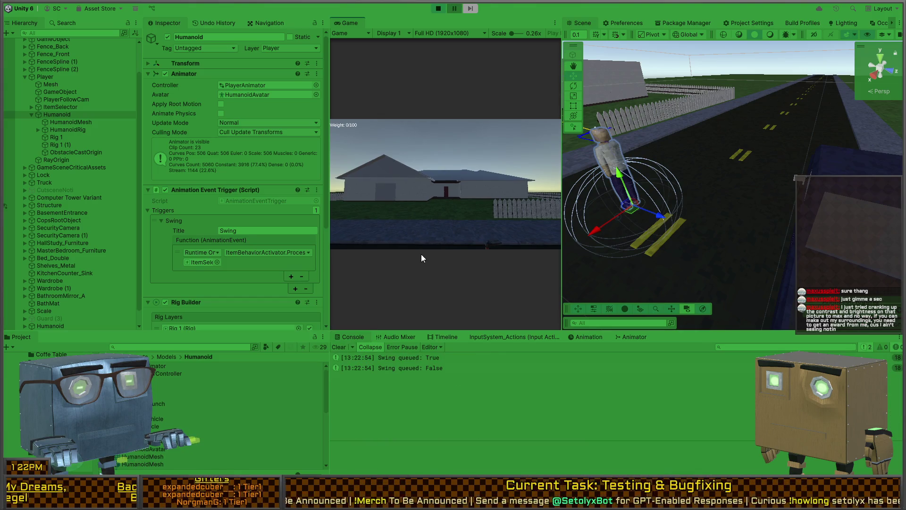
Compare the 'Swing queued: True' and 'False' entries, then open the logging line in code
left_click(436, 366)
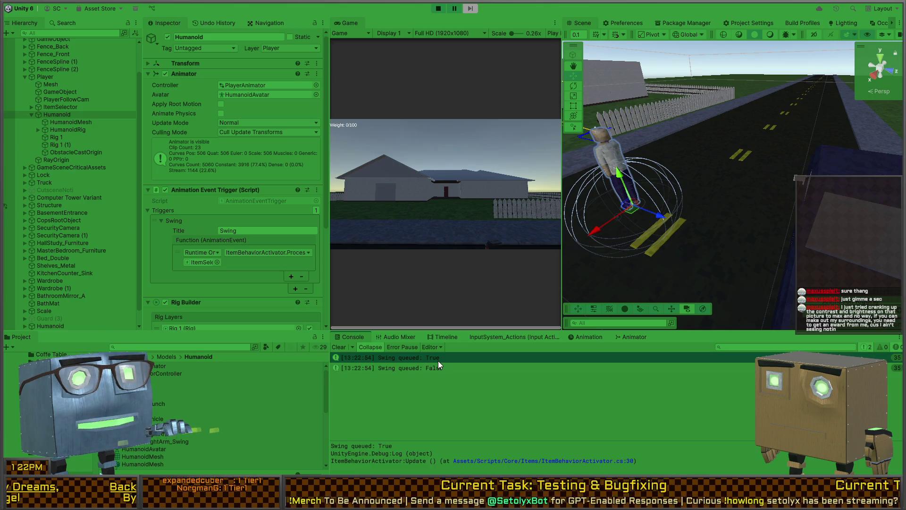
left_click(434, 362)
left_click(430, 366)
left_click(435, 358)
left_click(426, 368)
left_click(430, 359)
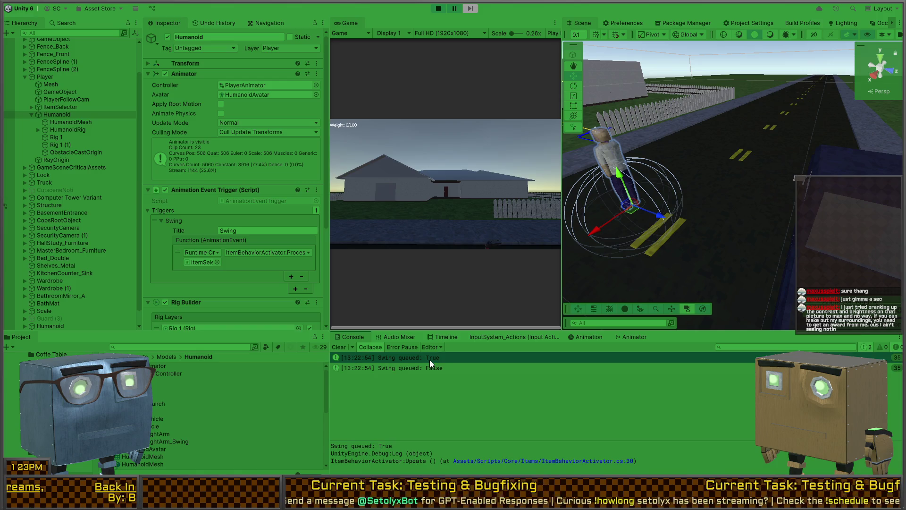
left_click(426, 366)
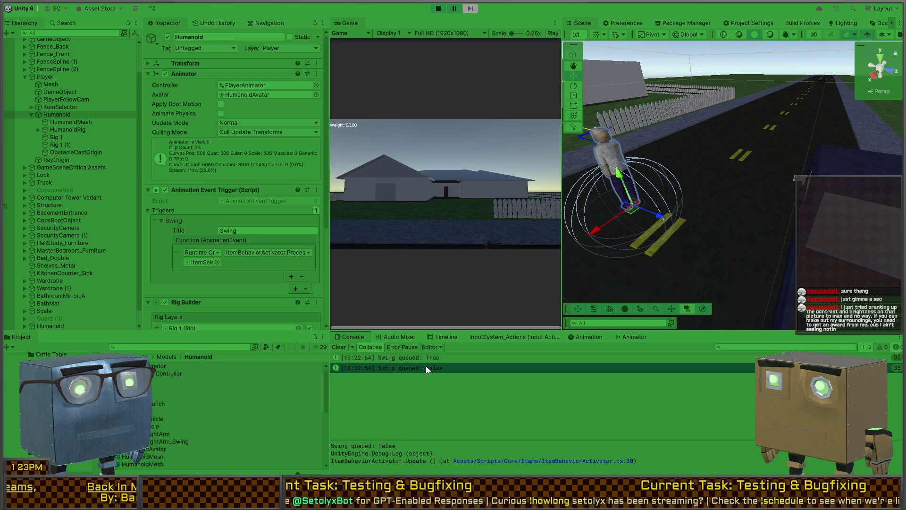
double_click(426, 367)
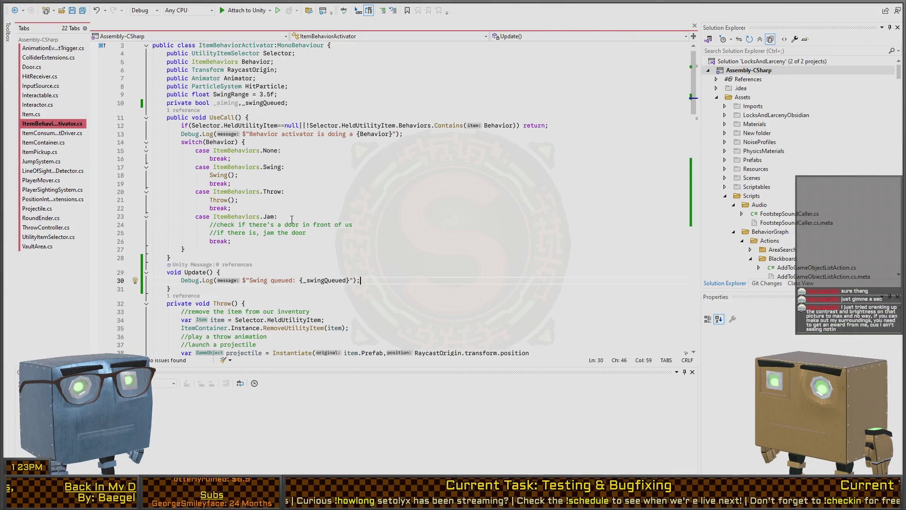
scroll(310, 186, "down", 8)
scroll(354, 180, "up", 9)
key("ctrl+Tab")
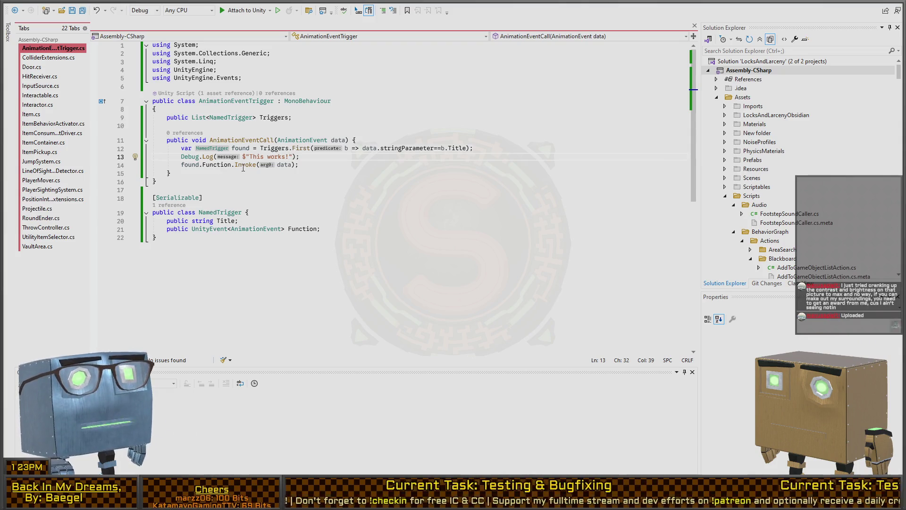
key("ctrl+Tab")
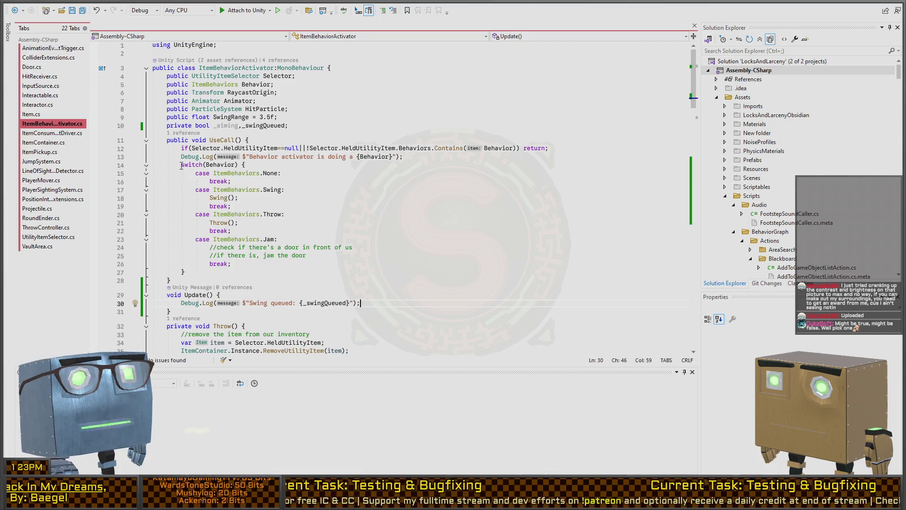
scroll(174, 164, "down", 5)
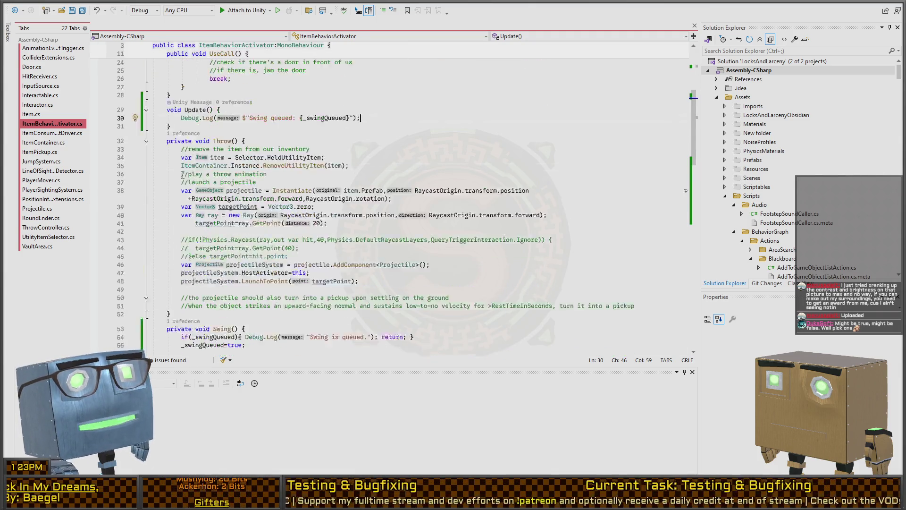
scroll(194, 174, "down", 9)
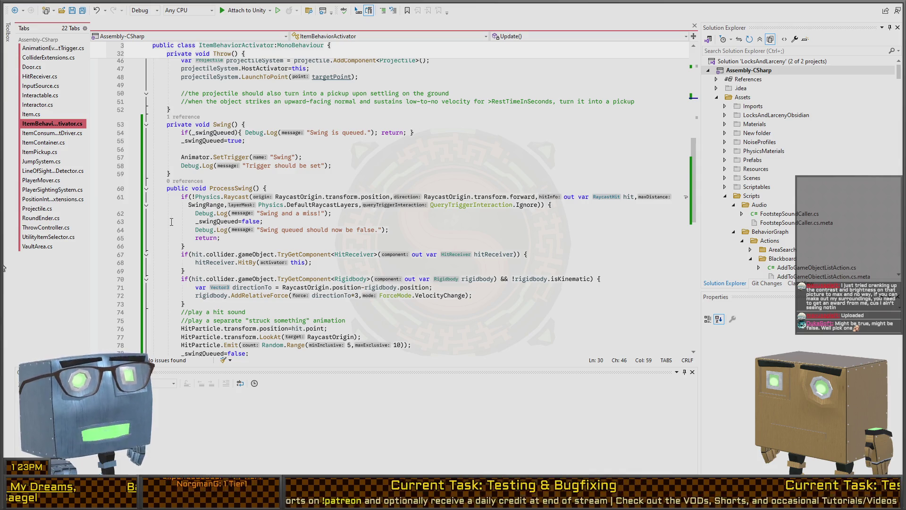
scroll(187, 222, "down", 4)
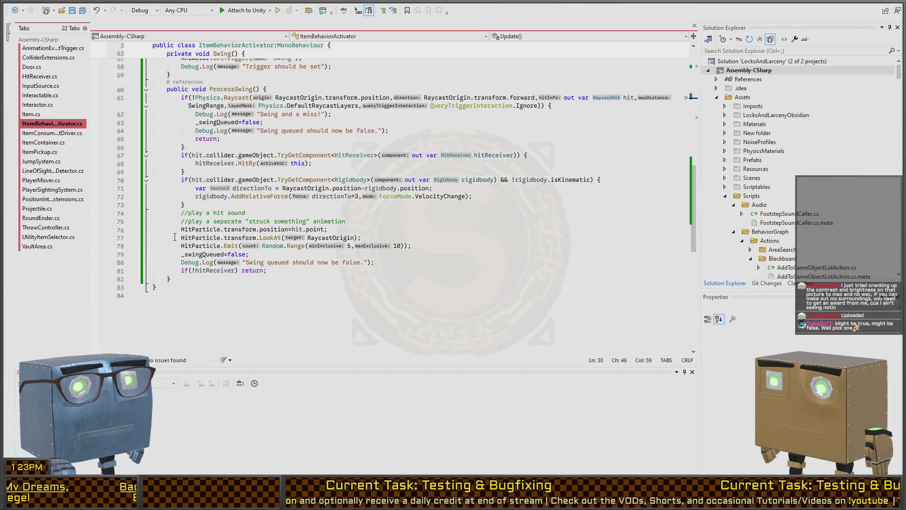
scroll(179, 234, "up", 2)
left_click(286, 139)
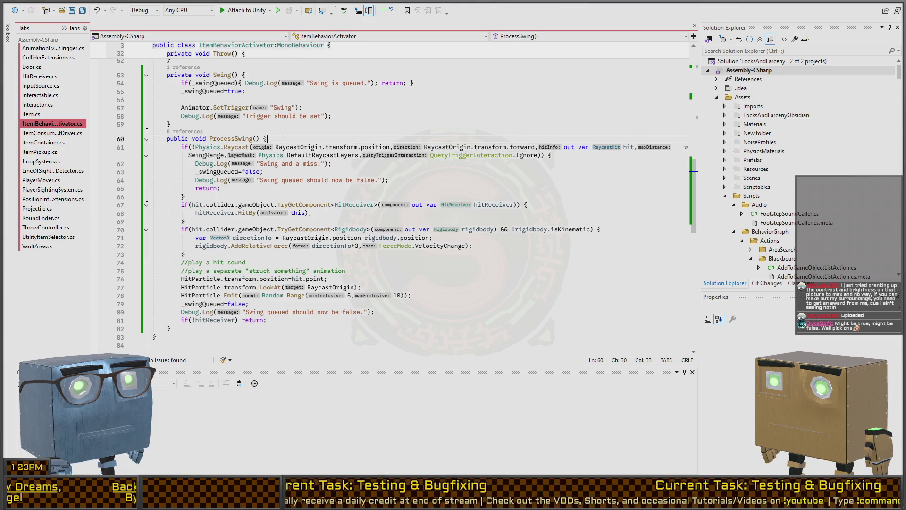
Add Debug.Log("Processing swing"); atop ProcessSwing and check AnimationEventTrigger's AnimationEventCall references
key("Return")
type("De")
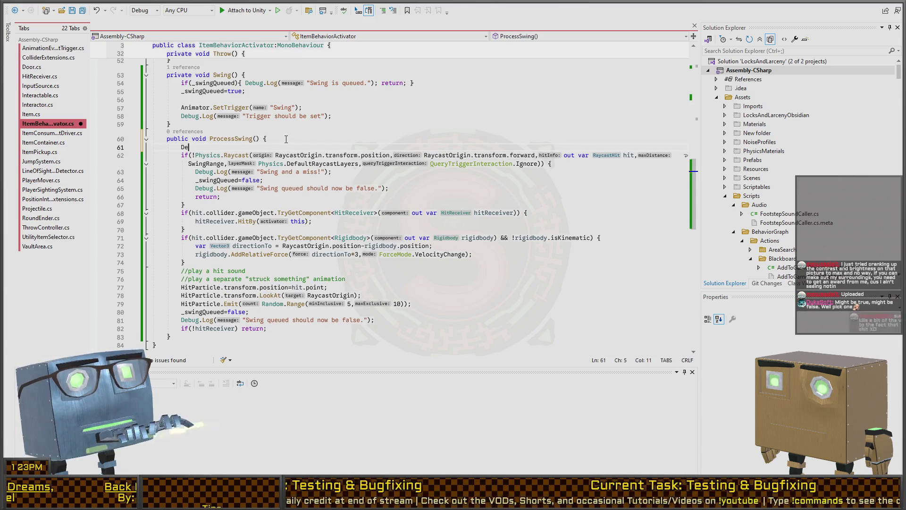
type("bug.Log(\"Processing sw")
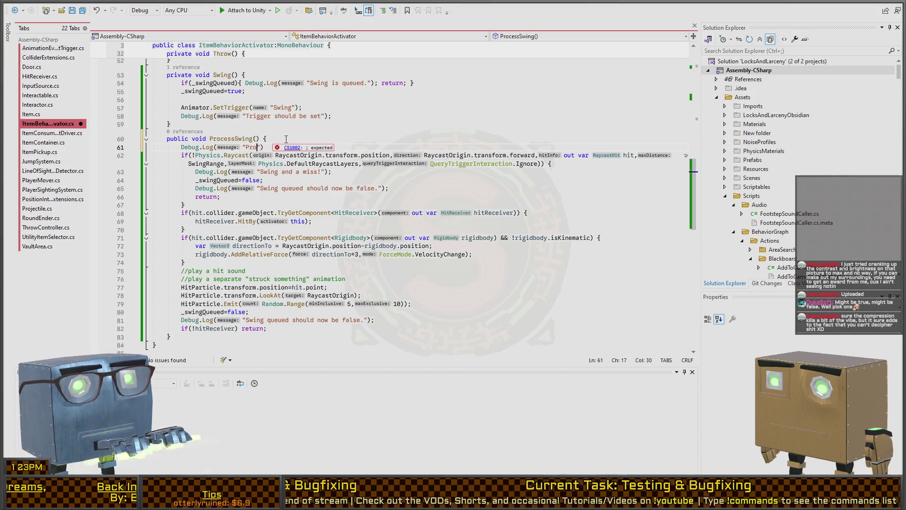
type("ing")
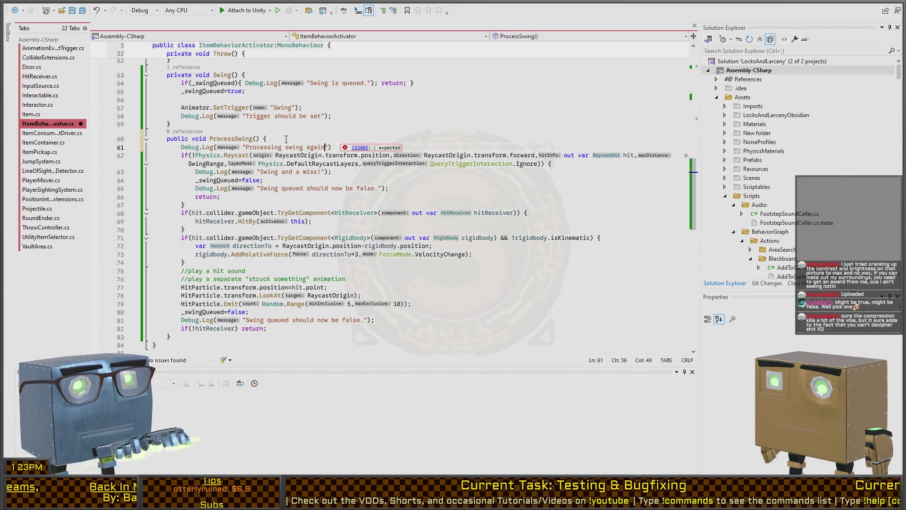
type("\");")
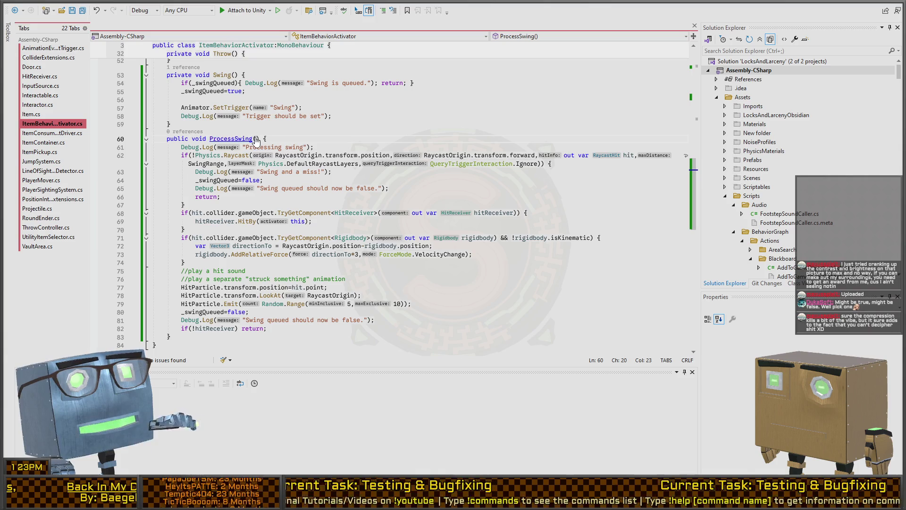
key("ctrl+Tab")
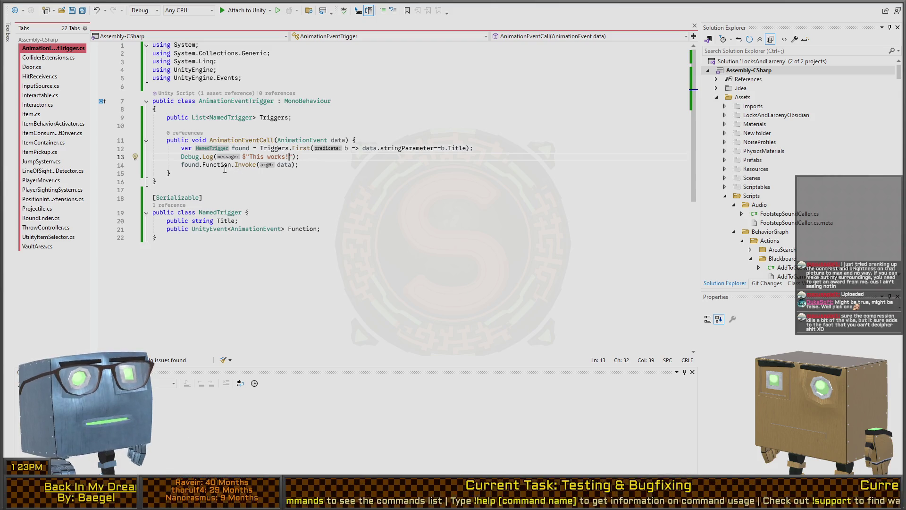
left_click(231, 140)
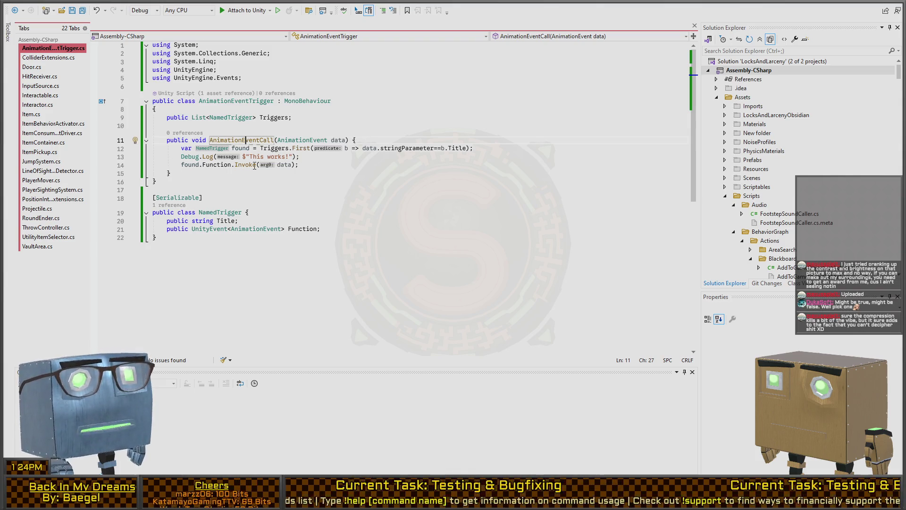
left_click_drag(307, 157, 171, 156)
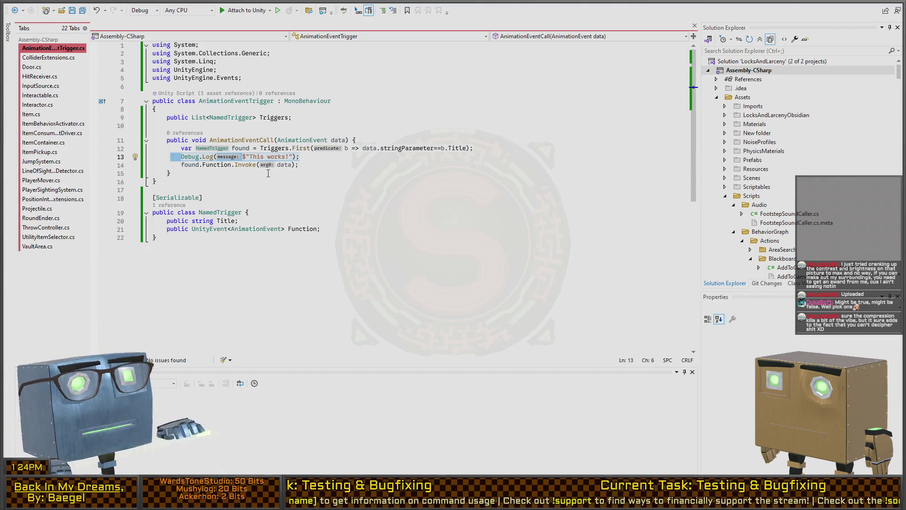
key("ctrl+Tab")
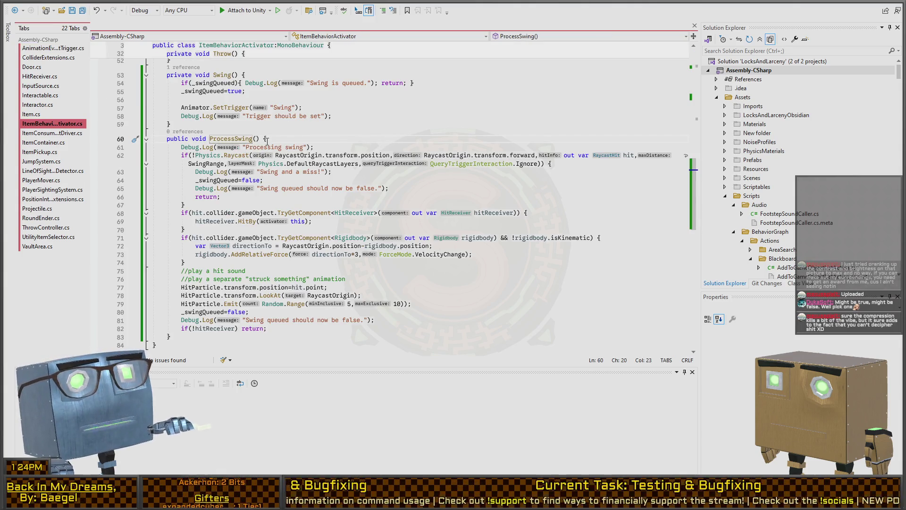
key("ctrl+Tab")
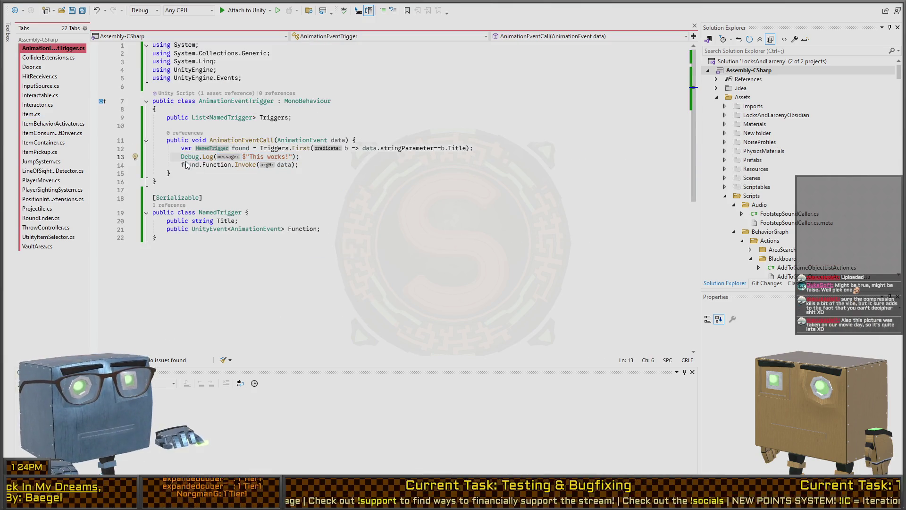
key("ctrl+Tab")
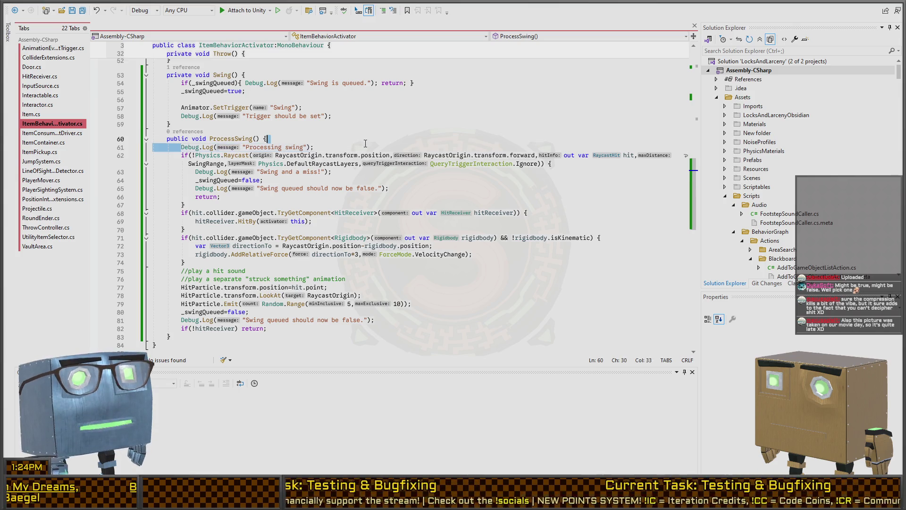
Review ProcessSwing's raycast miss block and every _swingQueued reference
left_click(167, 155)
mouse_move(182, 155)
left_mouse_down()
mouse_move(333, 174)
mouse_move(299, 207)
left_mouse_up()
left_click(266, 181)
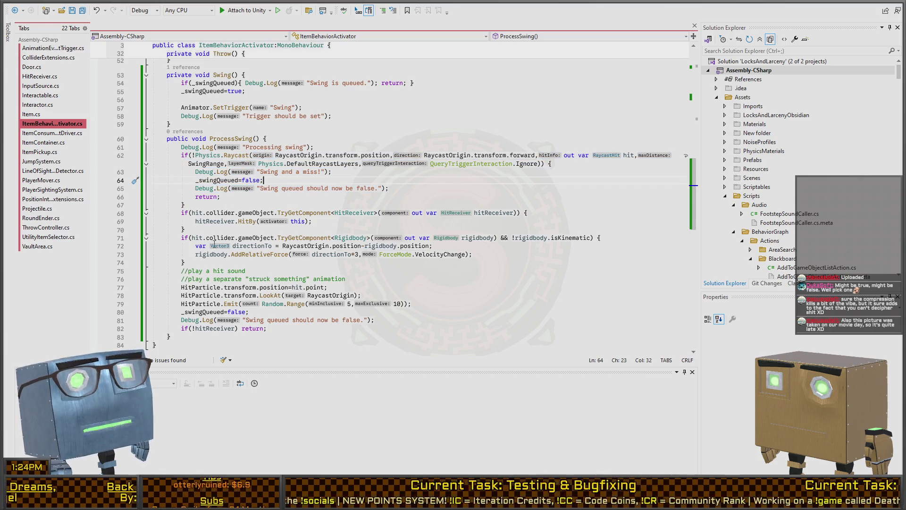
scroll(274, 215, "up", 4)
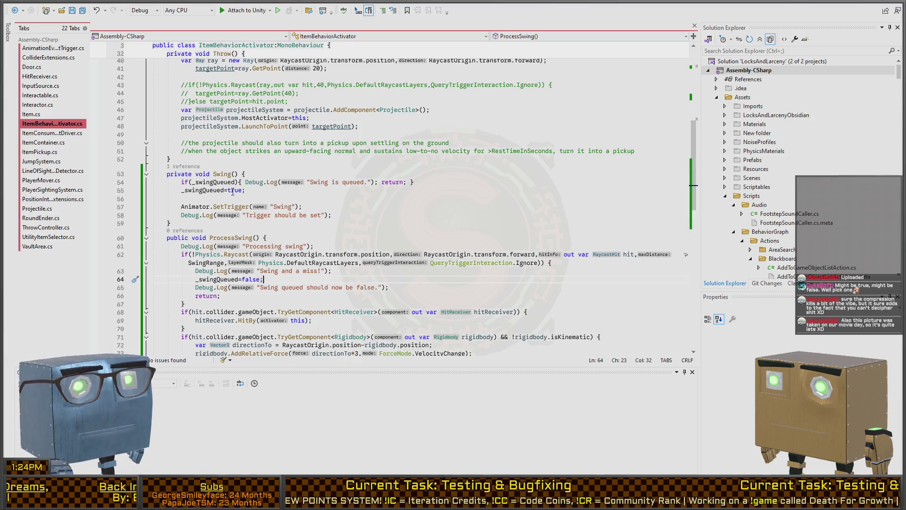
scroll(239, 181, "down", 4)
scroll(215, 116, "up", 4)
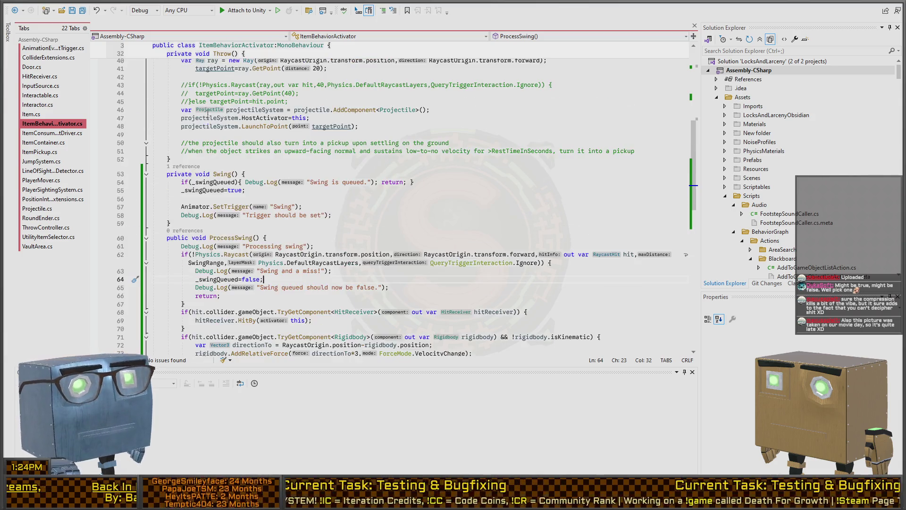
key("ctrl+minus")
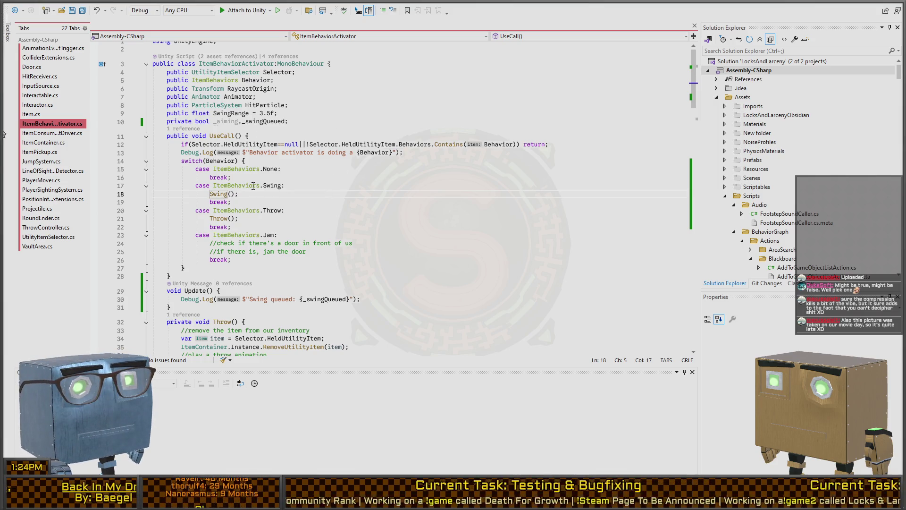
left_click(262, 122)
scroll(260, 166, "down", 7)
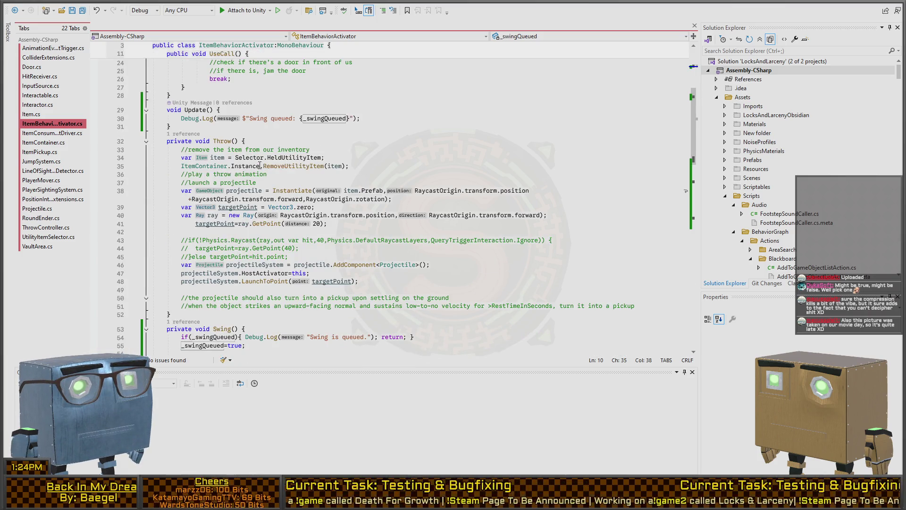
scroll(260, 165, "down", 9)
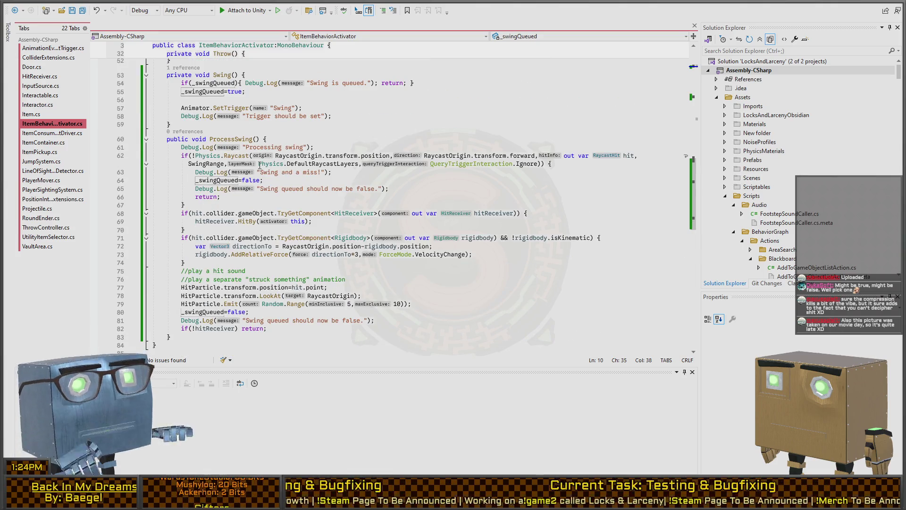
key("alt+Tab")
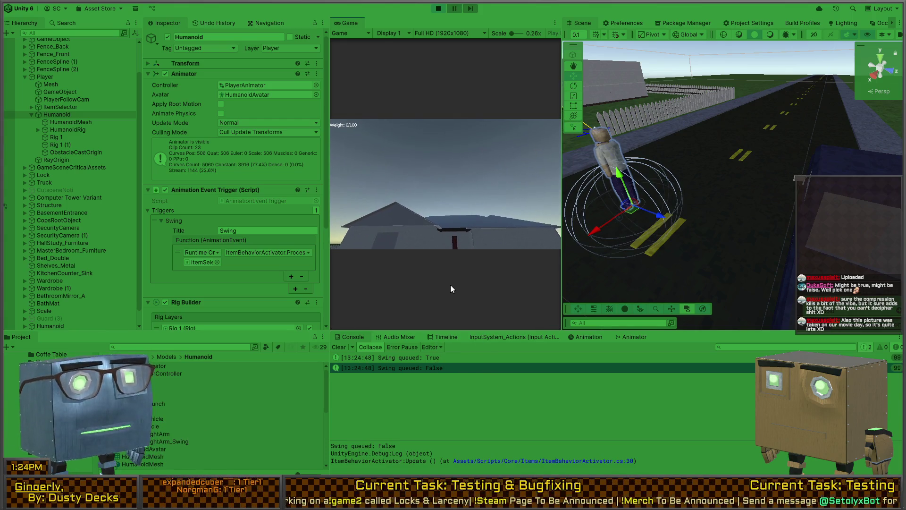
Play-test grabbing the crowbar with F and swinging it, clear the Console, then stop
key("ctrl+p")
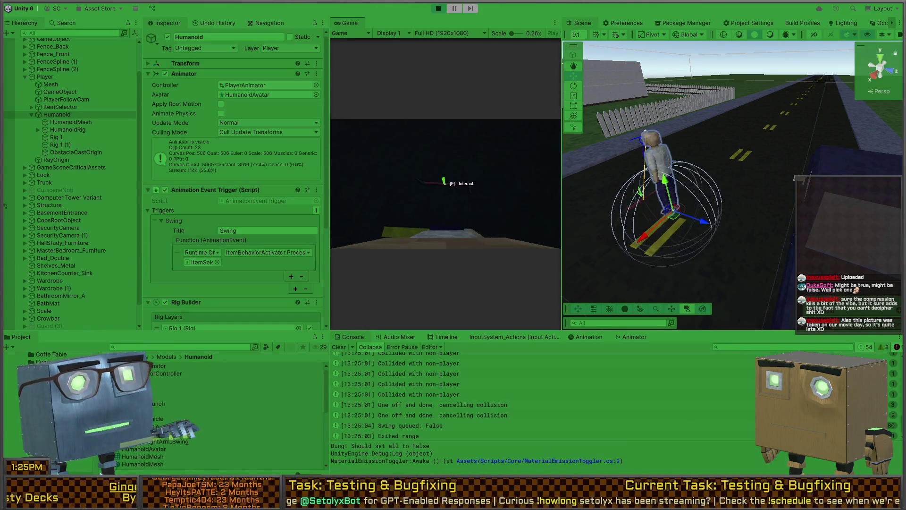
key("f")
scroll(446, 184, "down", 1)
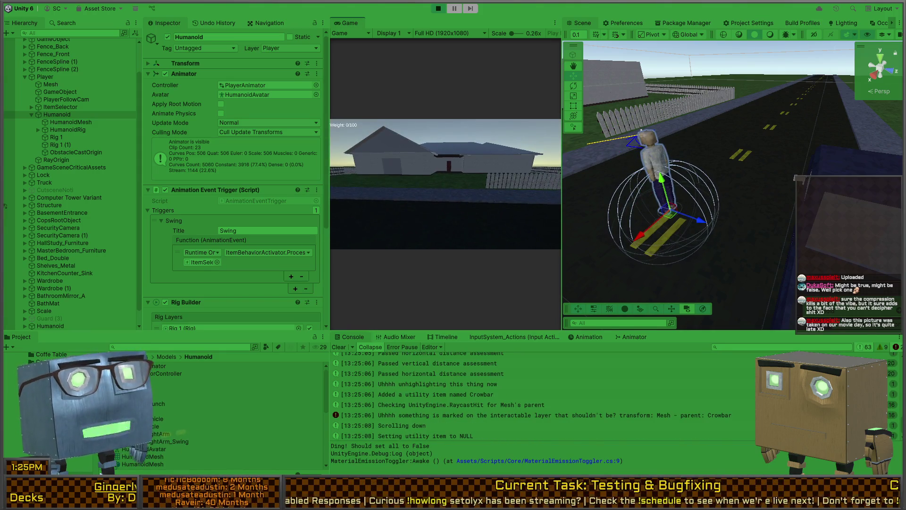
left_click(446, 184)
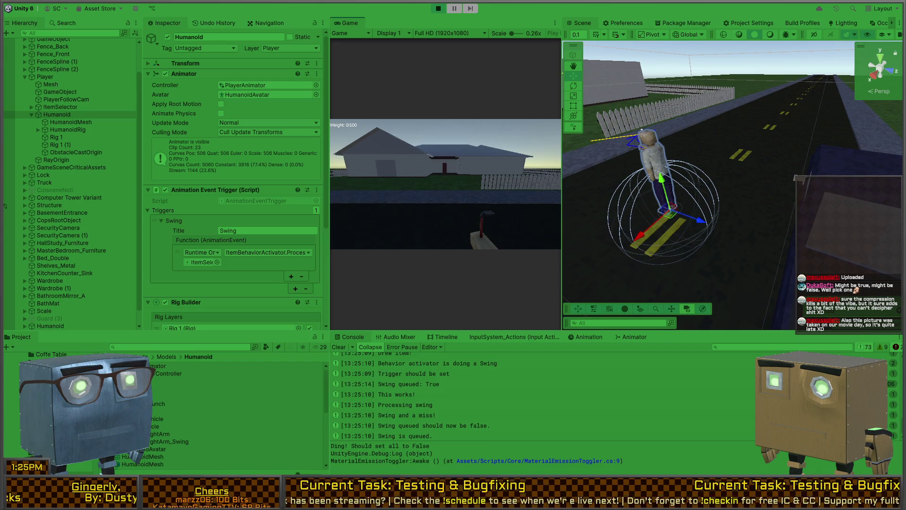
left_click(338, 347)
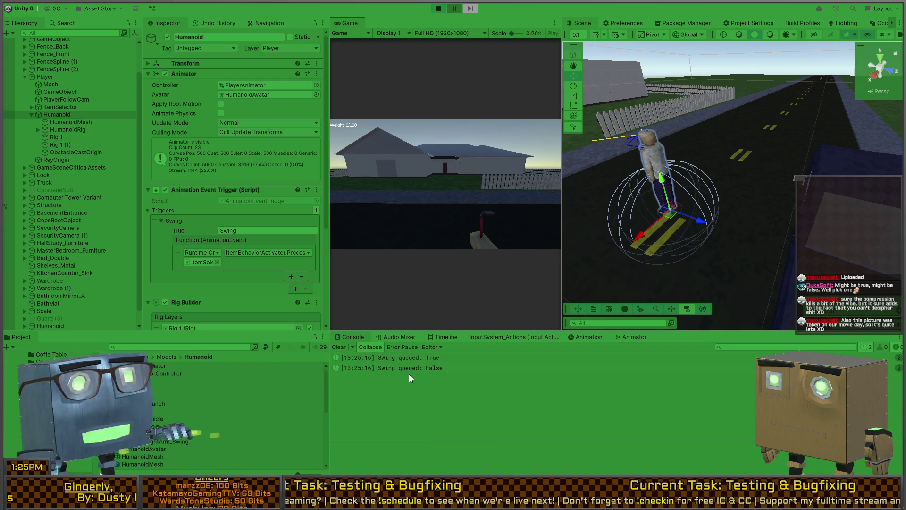
key("ctrl+p")
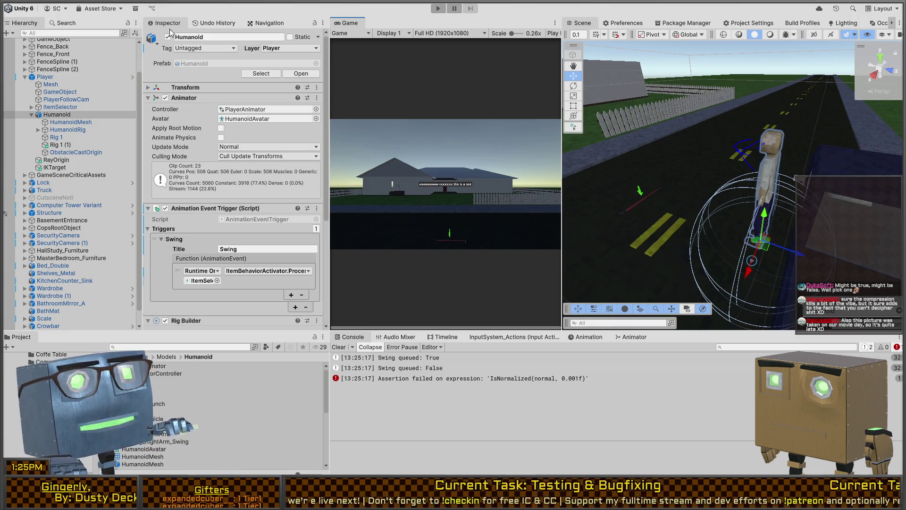
Set Project Settings > Editor 'When entering Play Mode' to Reload Domain and Scene, then enter Play mode
left_click(675, 24)
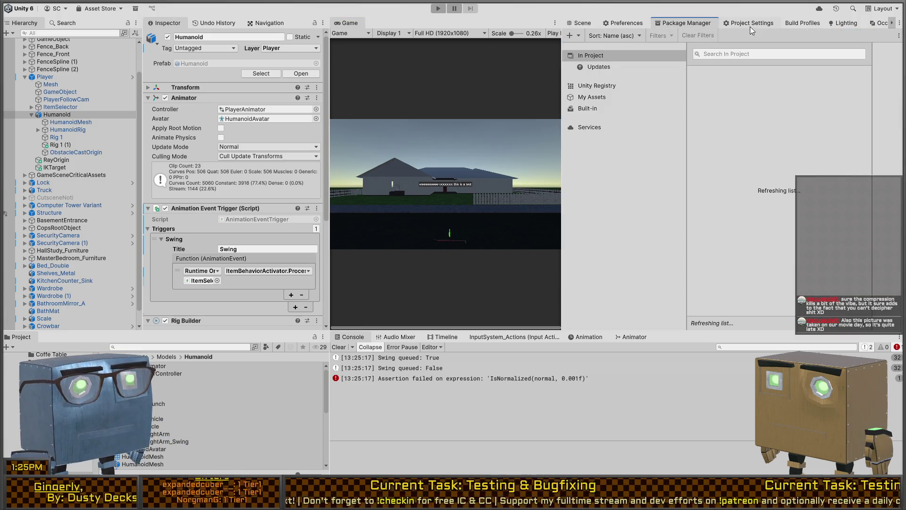
left_click(752, 24)
left_click(615, 89)
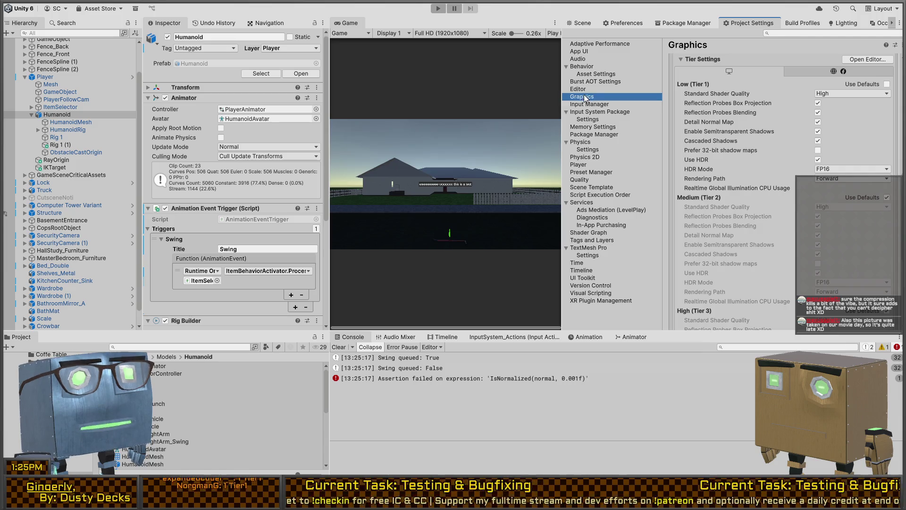
scroll(764, 223, "down", 10)
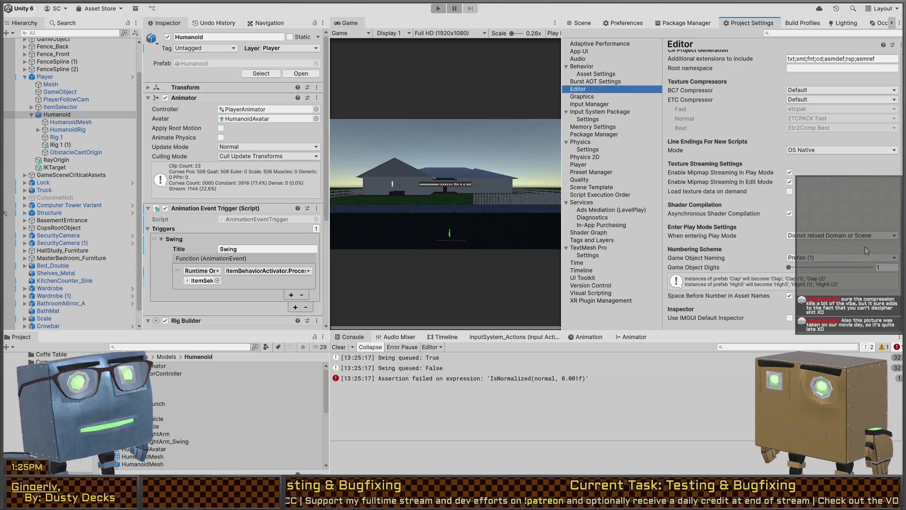
left_click(831, 246)
key("ctrl+p")
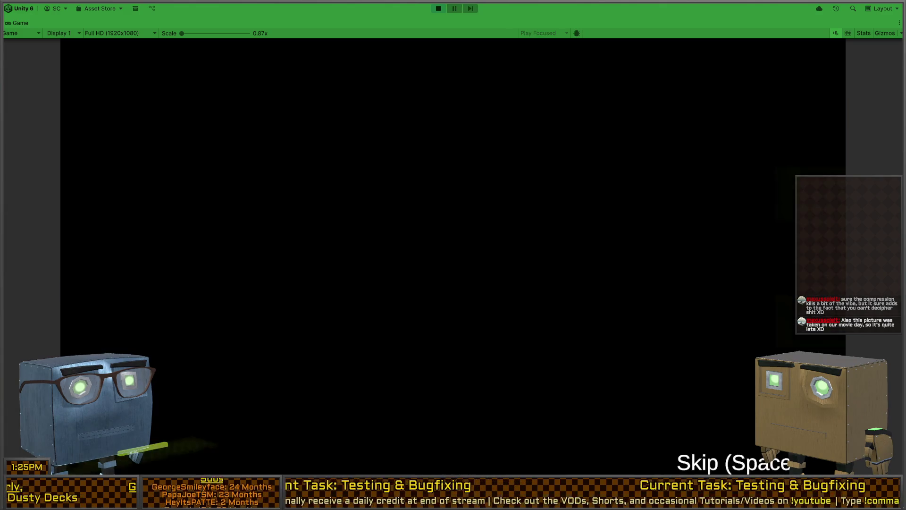
Skip the intro, walk to and grab the crowbar, swing it, clear the Console, then stop
key("space")
key("w")
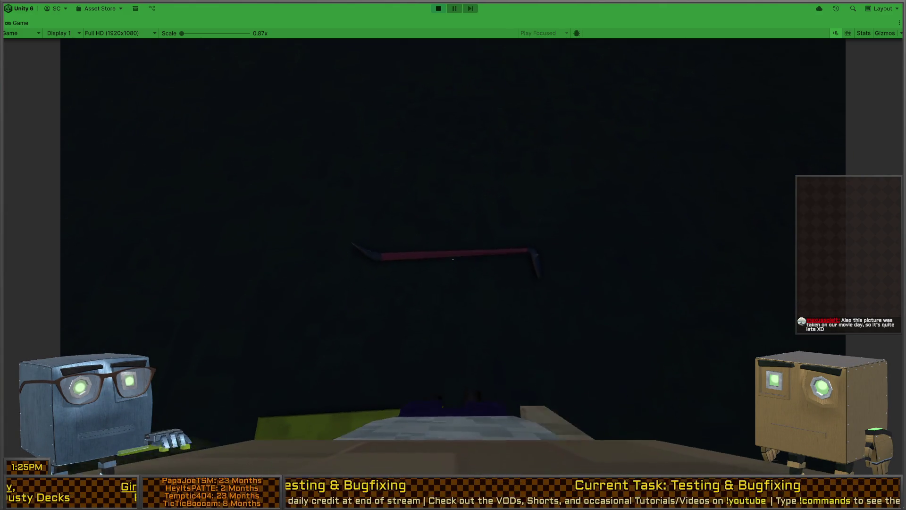
key("f")
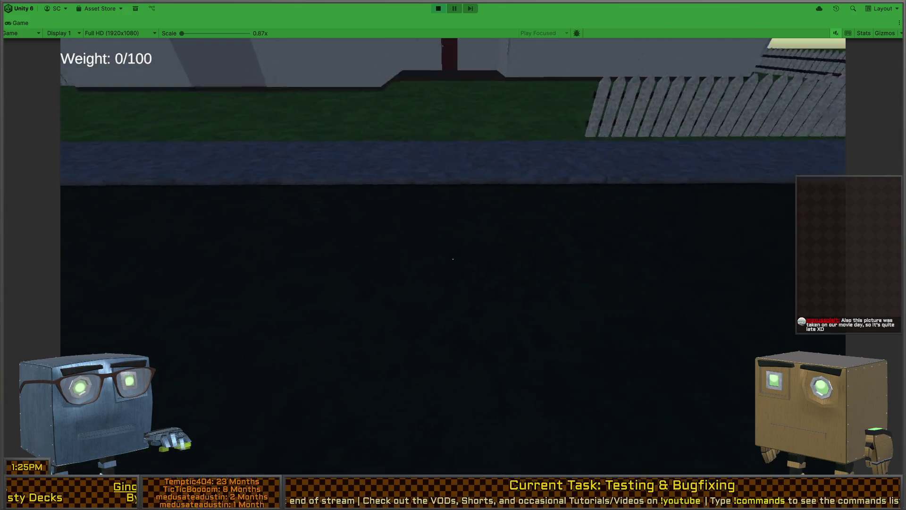
left_click(453, 259)
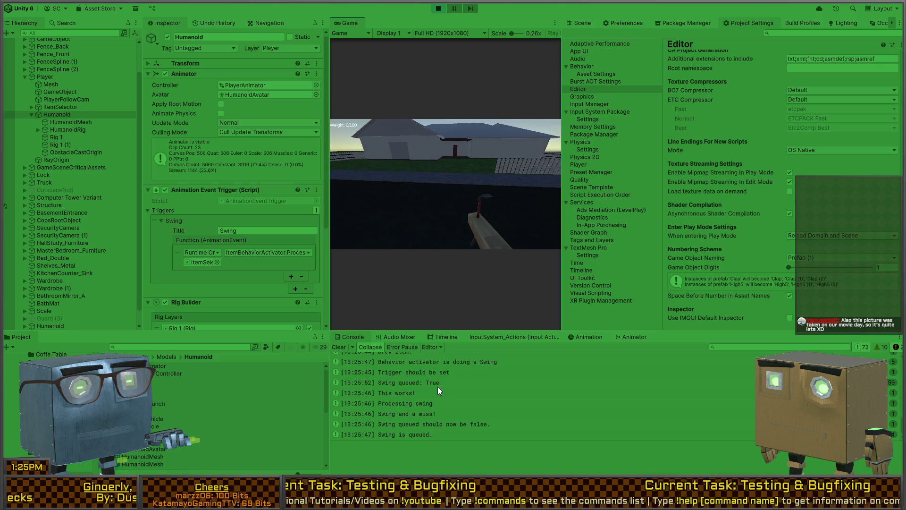
left_click(334, 347)
left_click(412, 226)
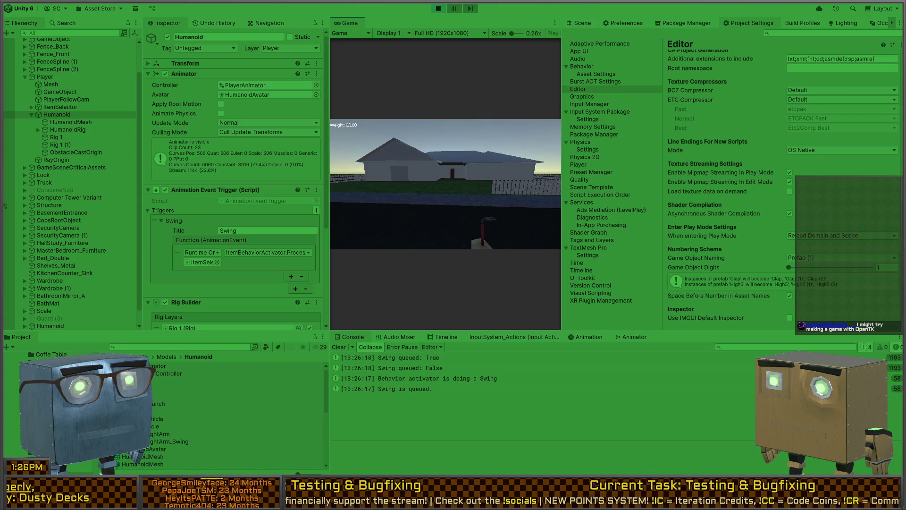
key("ctrl+p")
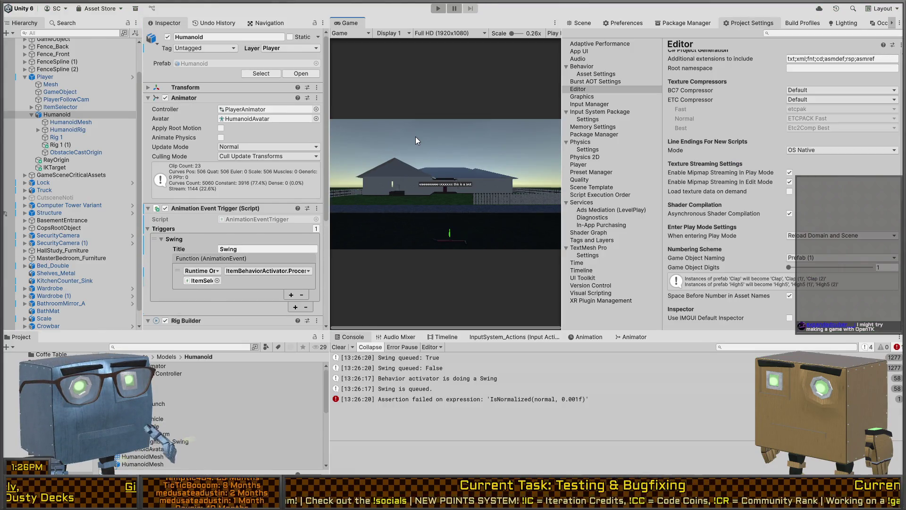
Review the stack traces of the Behavior activator, Swing is queued, and Swing queued: False/True log entries
left_click(418, 379)
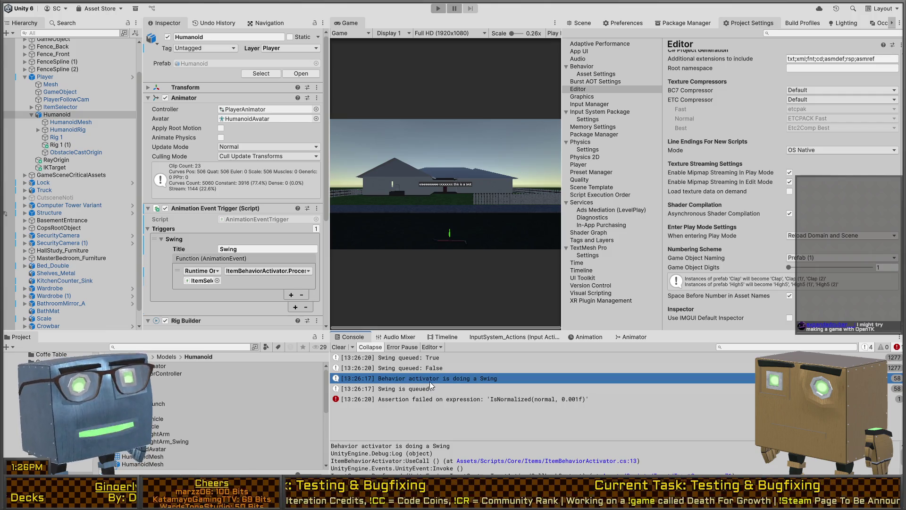
left_click(402, 390)
left_click(431, 380)
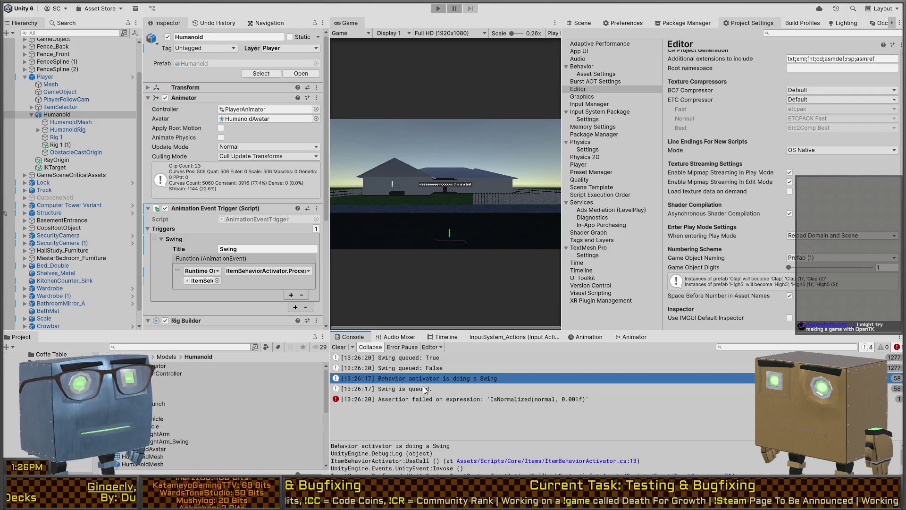
left_click(415, 368)
left_click(420, 358)
left_click(417, 368)
left_click(420, 358)
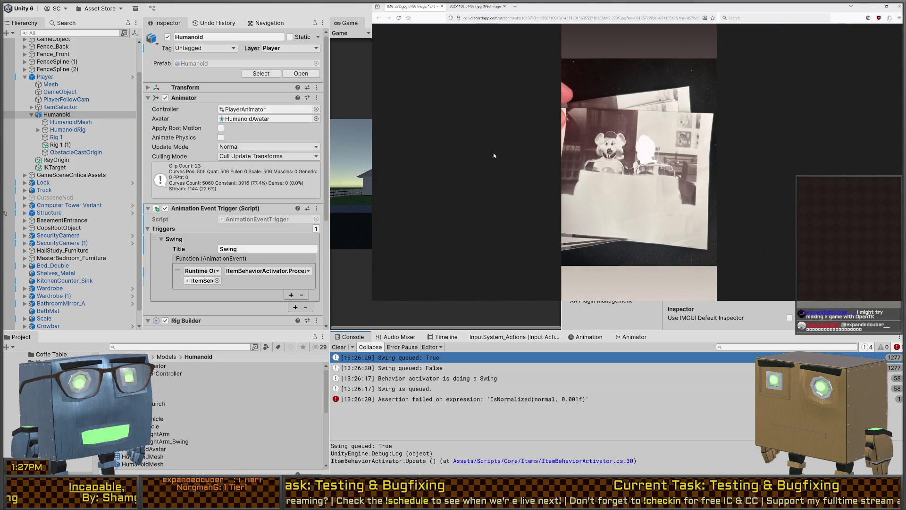
Zoom into the shared photo, view the next photo, then return to Unity
left_click(616, 161)
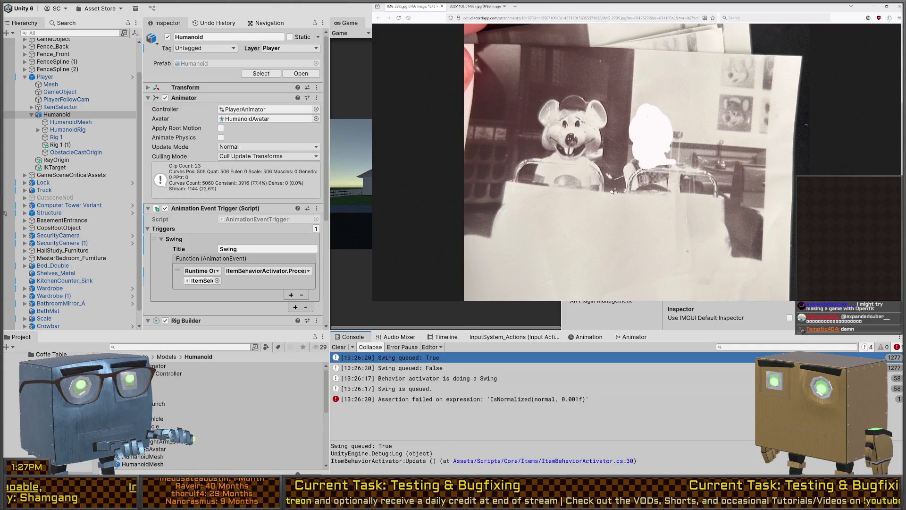
key("ctrl+Tab")
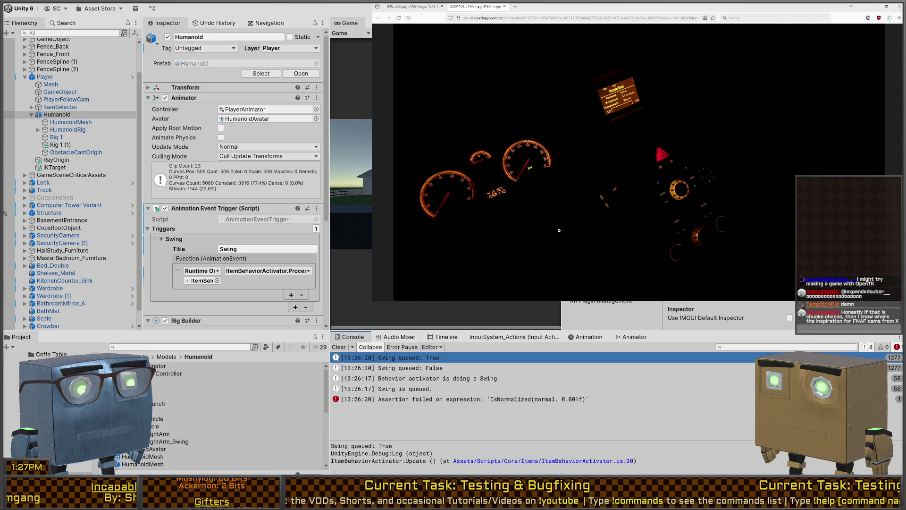
key("alt+Tab")
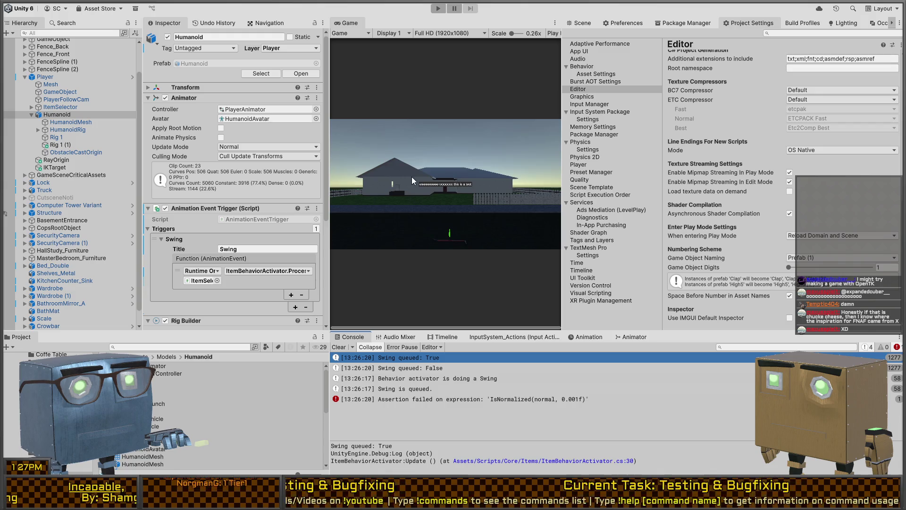
Show the Scene view, orbit around the player, and briefly check the code in Visual Studio
left_click(579, 23)
left_click_drag(746, 156, 752, 145)
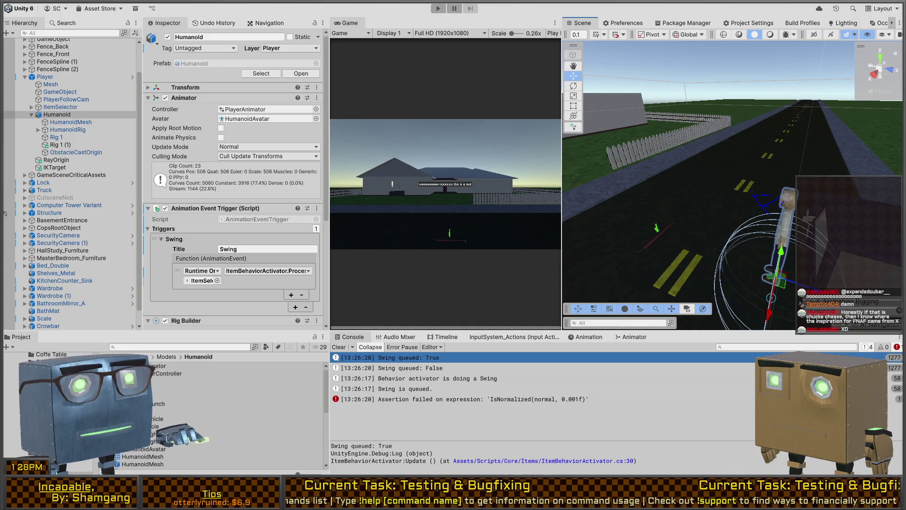
key("alt+Tab")
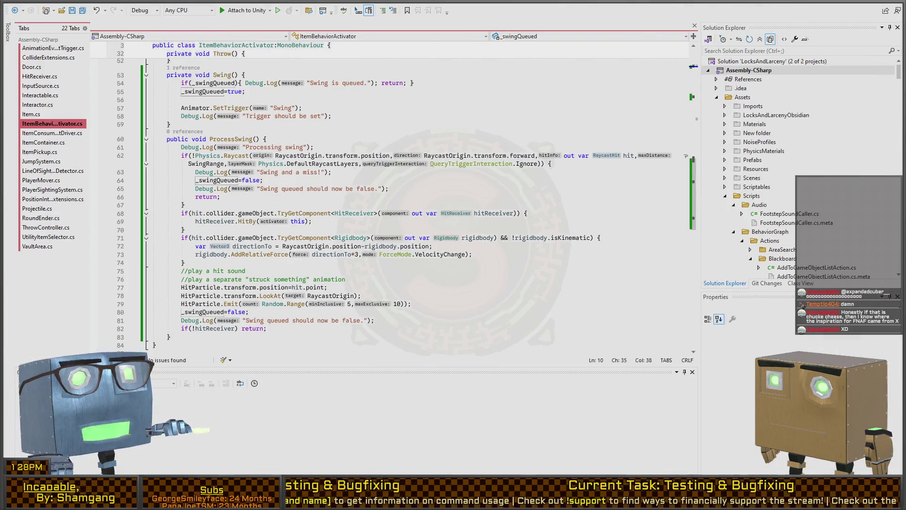
key("alt+Tab")
Set 'When entering Play Mode' to 'Do not reload Domain or Scene' and reselect the Swing queued: False log
left_click(747, 22)
left_click(828, 235)
left_click(831, 264)
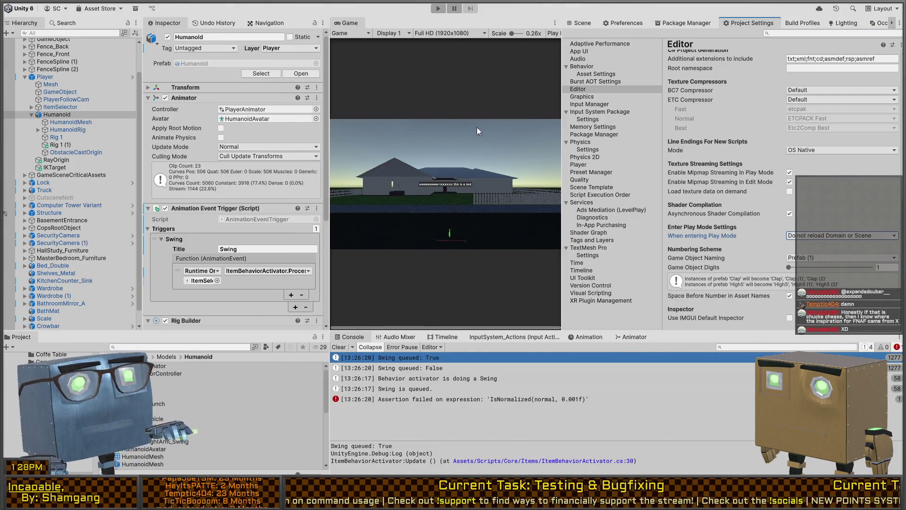
left_click(580, 23)
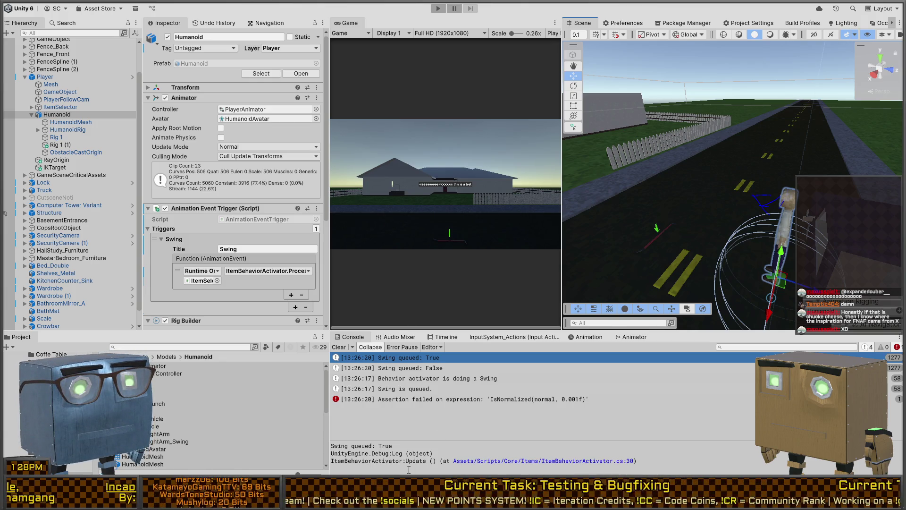
left_click(449, 368)
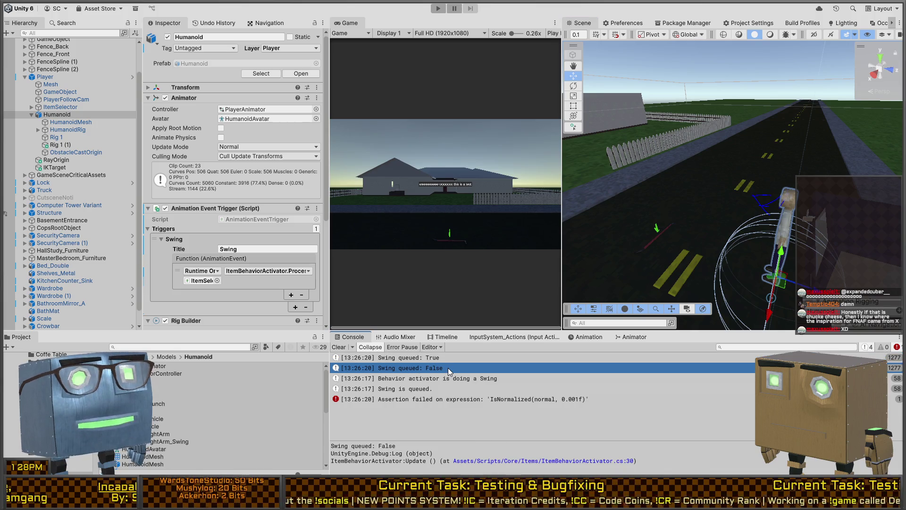
Open the logging code line in Visual Studio, go to the _swingQueued declaration, and attach the debugger to Unity
double_click(448, 367)
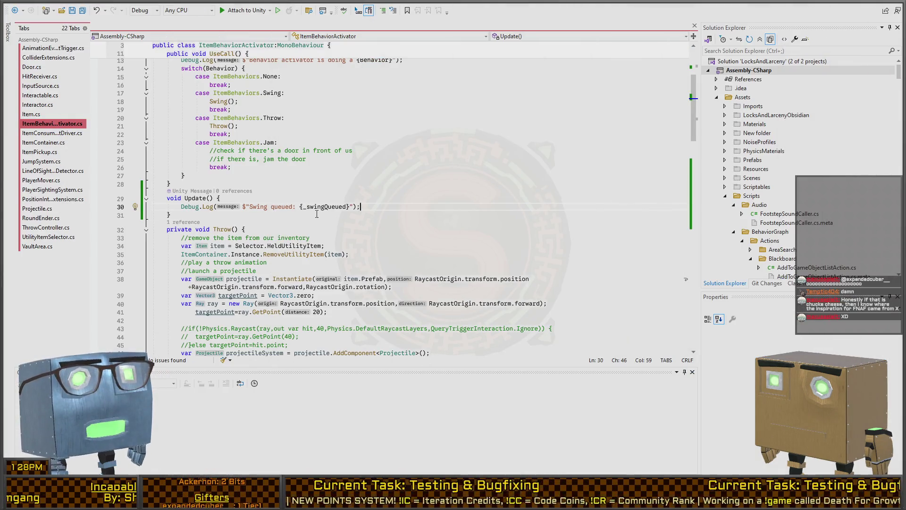
left_click(326, 208, "ctrl")
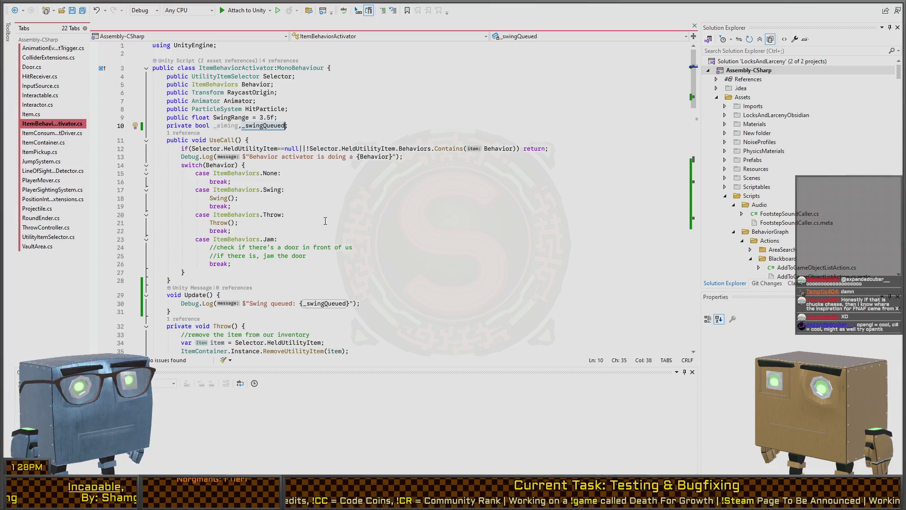
key("ctrl+Left")
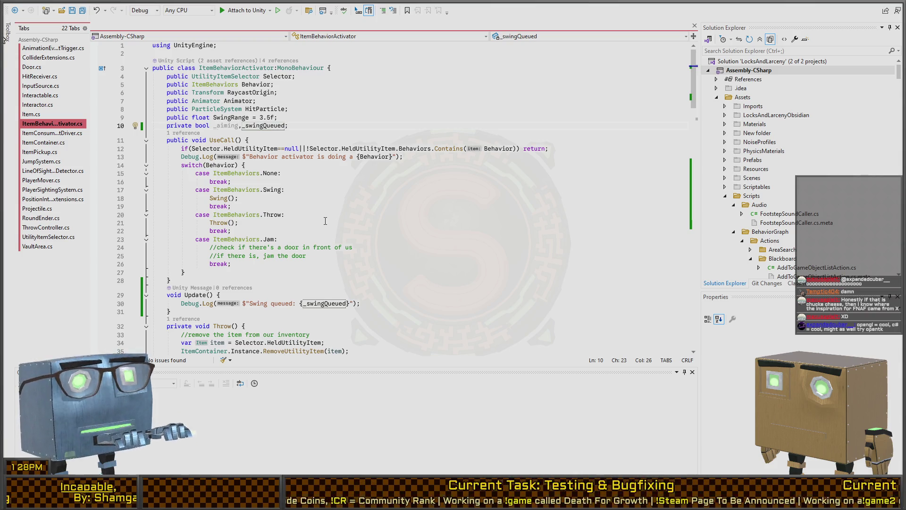
key("ctrl+shift+b")
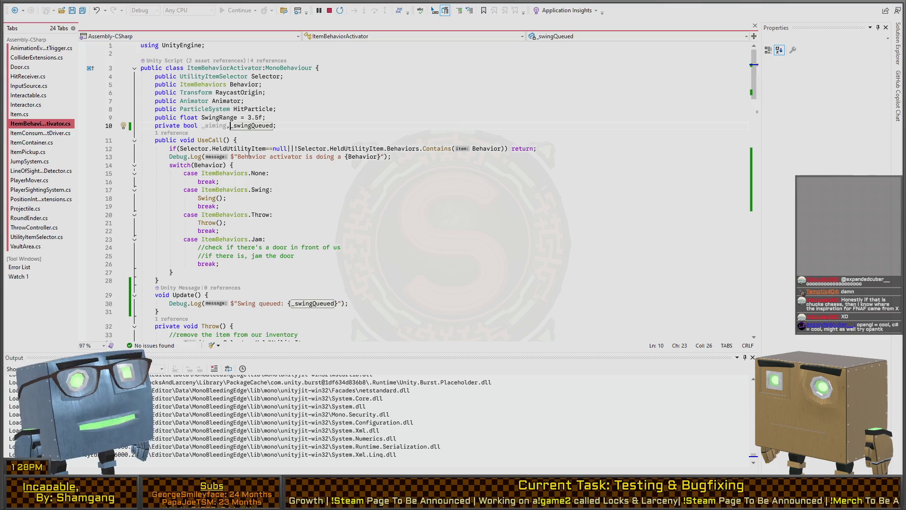
Check where ProcessSwing clears _swingQueued, then set a breakpoint on line 55's `_swingQueued=true;`
scroll(253, 148, "down", 15)
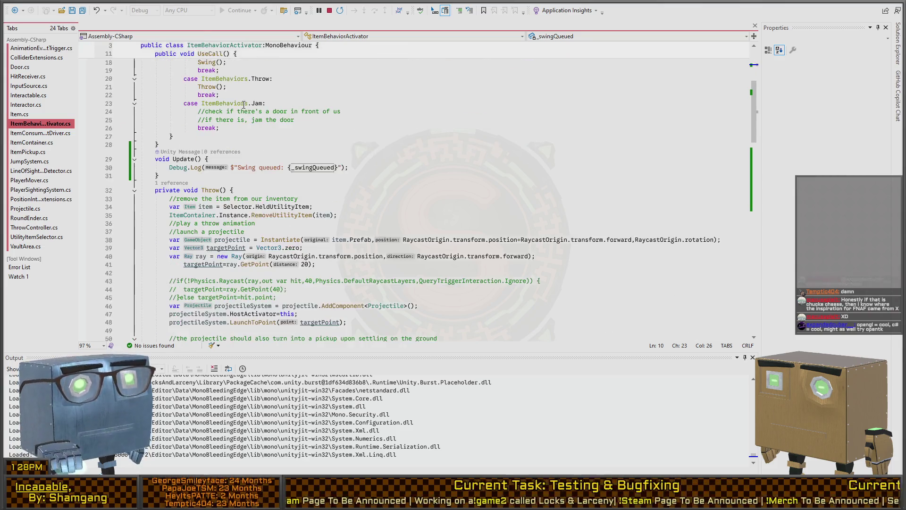
left_click(206, 222)
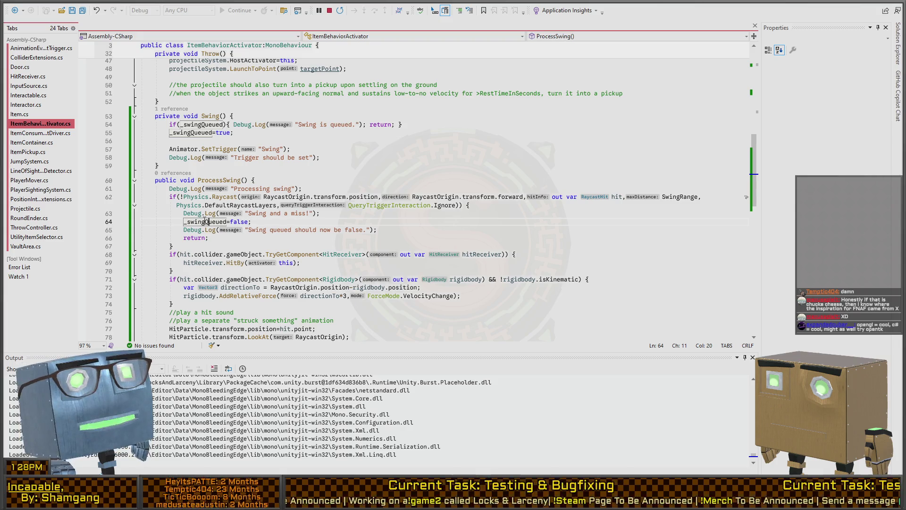
scroll(176, 145, "down", 7)
scroll(176, 145, "up", 9)
left_click(174, 179)
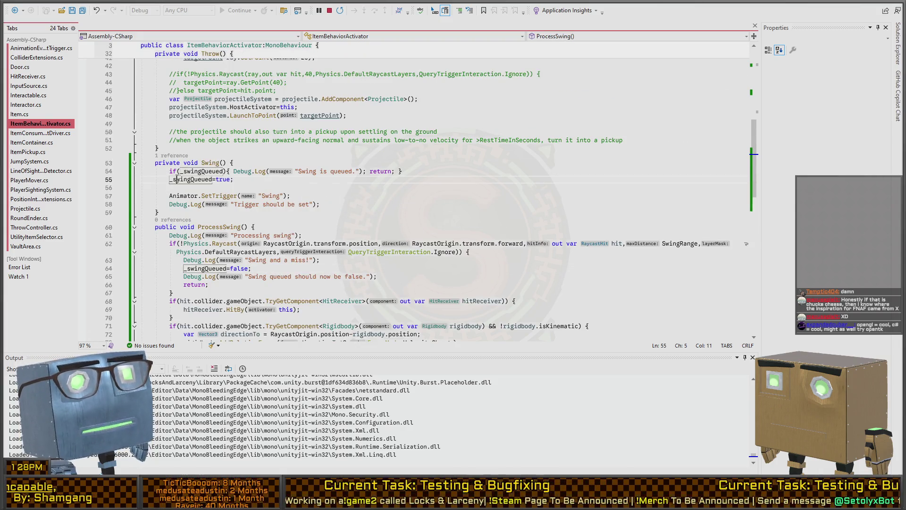
key("Home")
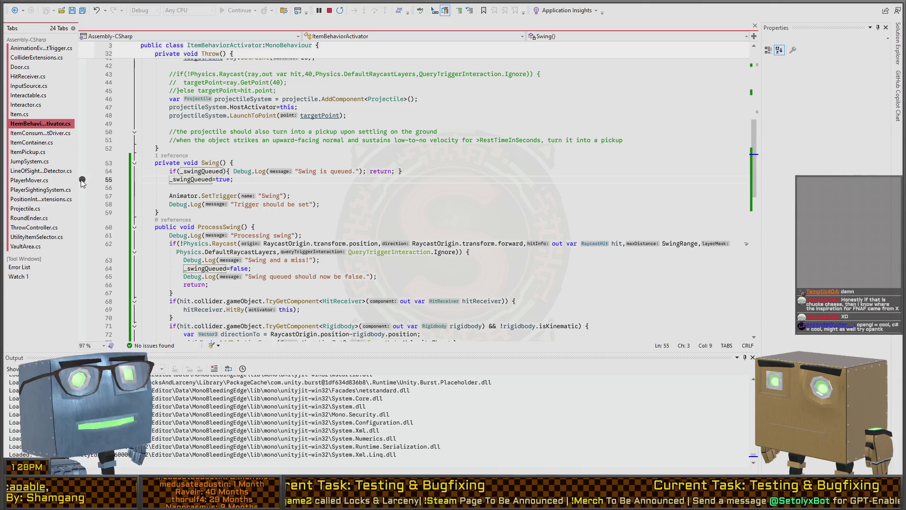
left_click(82, 180)
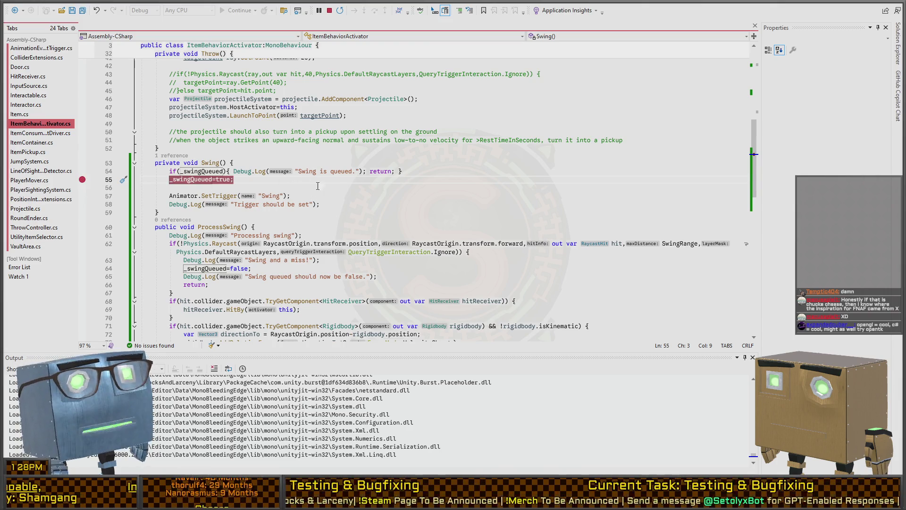
key("alt+Tab")
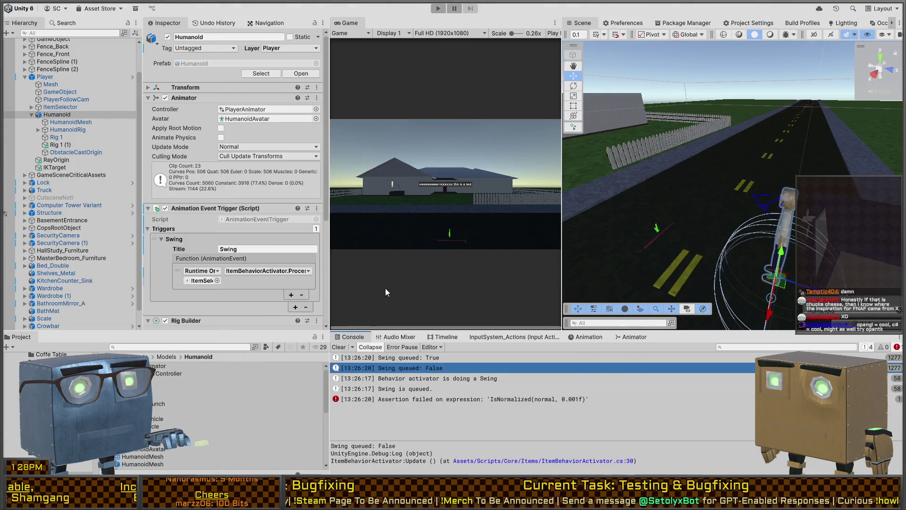